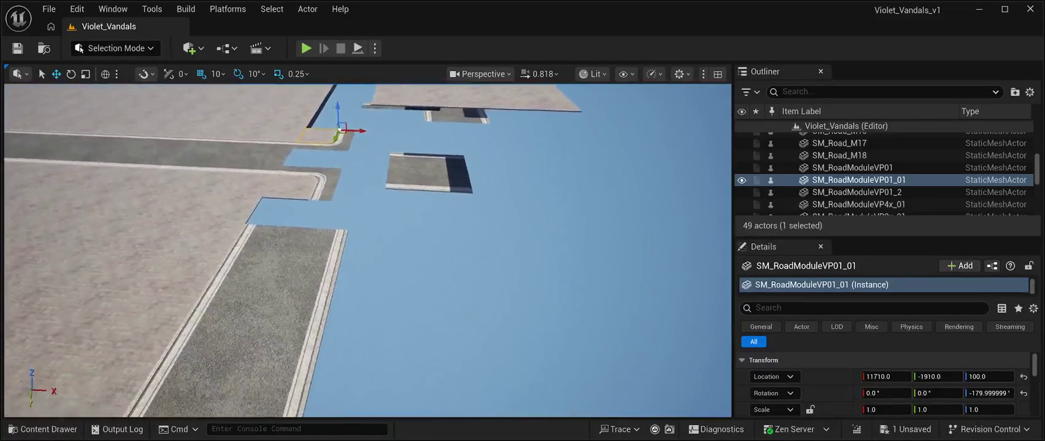
Step: Slide SM_Road_M12 along its gizmo until its edge lines up with the adjoining road
click(368, 307)
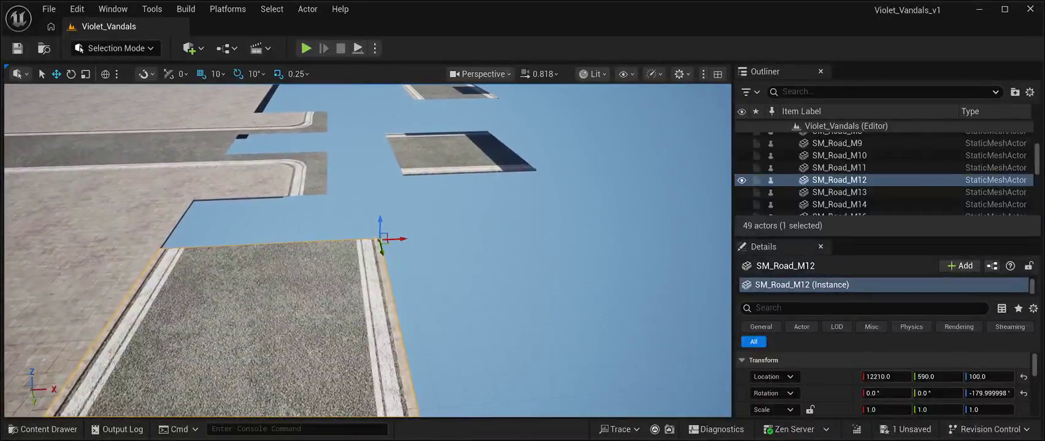
mouse_move(392, 245)
mouse_down()
mouse_move(505, 240)
mouse_move(472, 204)
mouse_move(474, 160)
mouse_up()
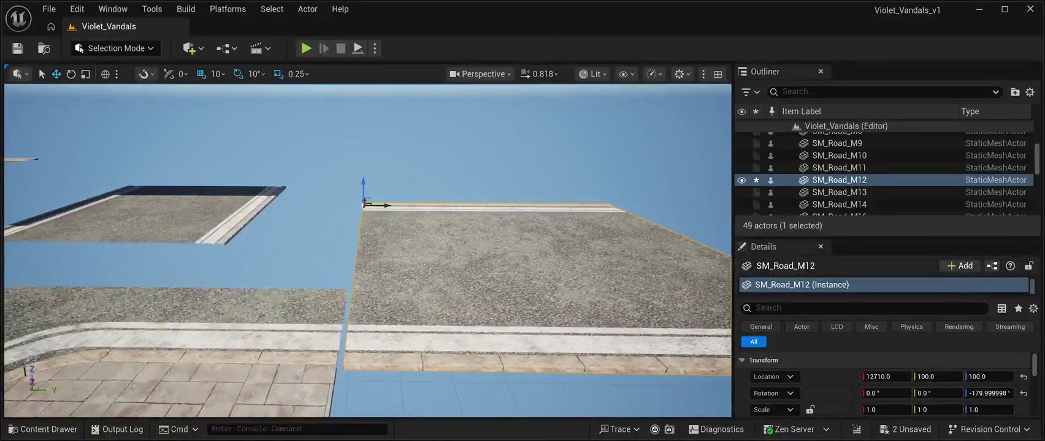
drag(377, 204, 377, 155)
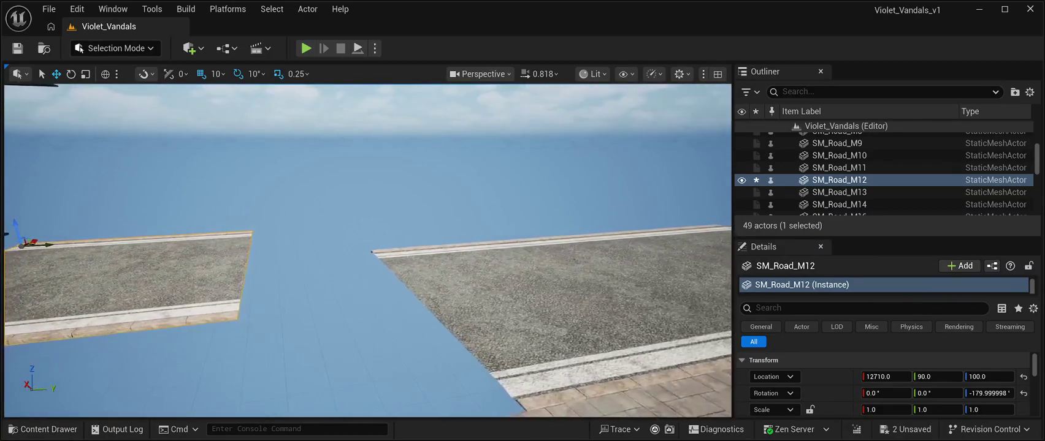
Step: Move SM_Road_M13 along X to close the seam with the road
click(375, 253)
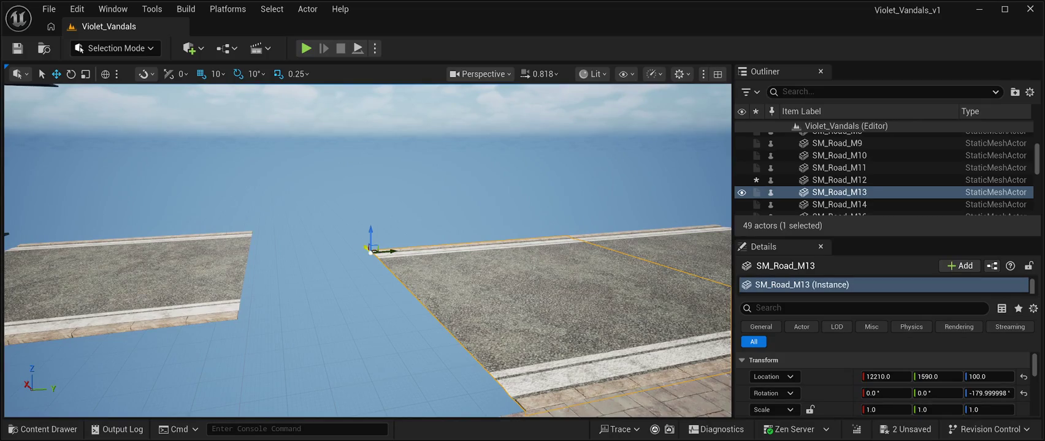
mouse_move(384, 251)
mouse_down()
mouse_move(351, 219)
mouse_move(374, 230)
mouse_move(281, 233)
mouse_move(300, 226)
mouse_move(297, 153)
mouse_move(300, 233)
mouse_up()
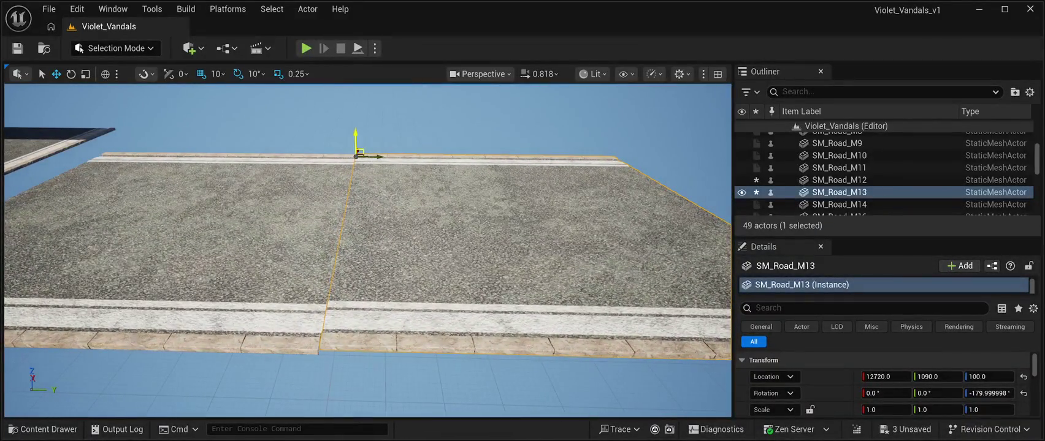
drag(368, 245, 417, 246)
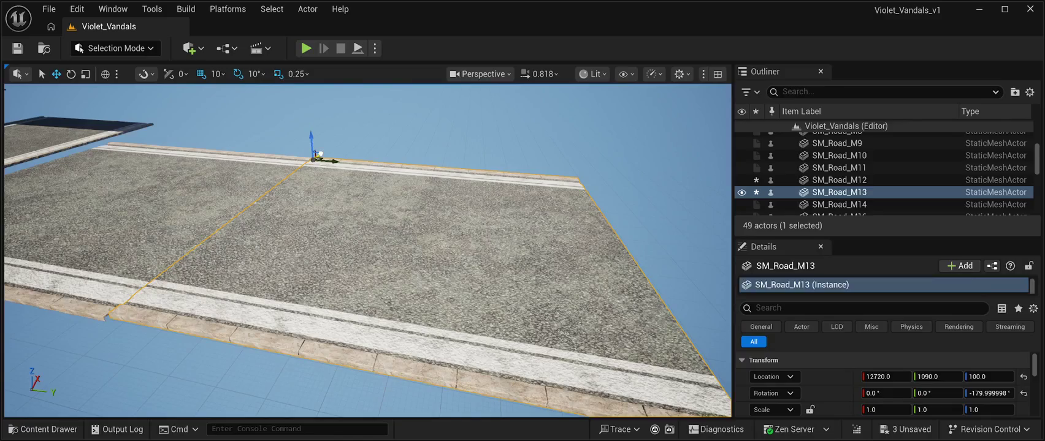
drag(319, 154, 320, 155)
drag(368, 245, 441, 229)
Step: Move SM_Road_M14 along Y and X to 12700, 2090, 100, end-to-end with SM_Road_M13
click(503, 257)
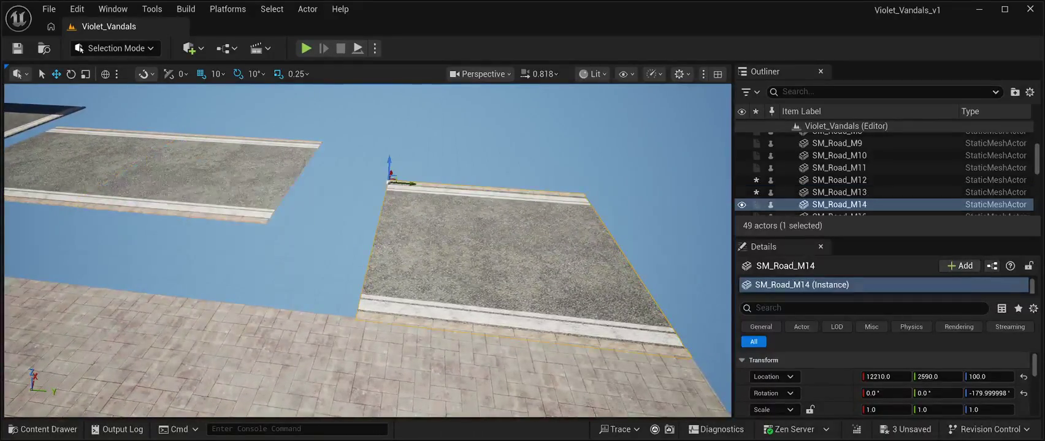
mouse_move(401, 182)
mouse_down()
mouse_move(320, 163)
mouse_move(374, 141)
mouse_move(397, 154)
mouse_up()
drag(427, 198, 570, 208)
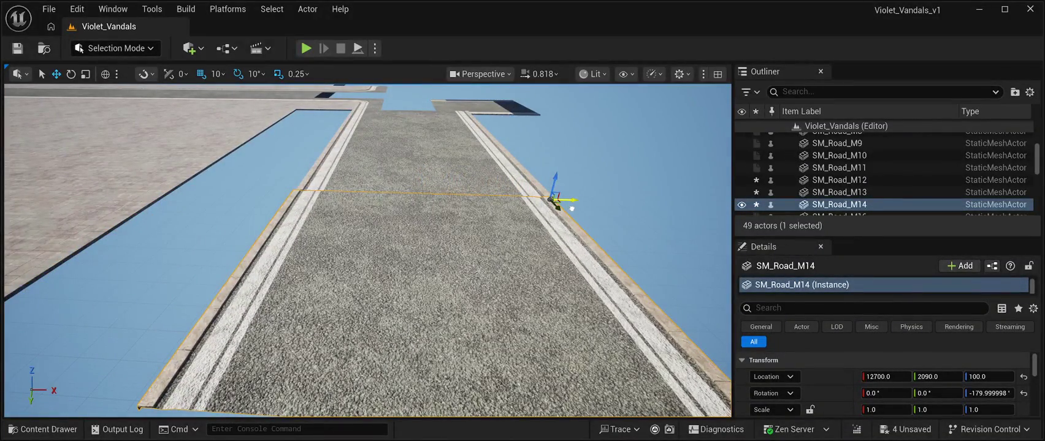
click(572, 208)
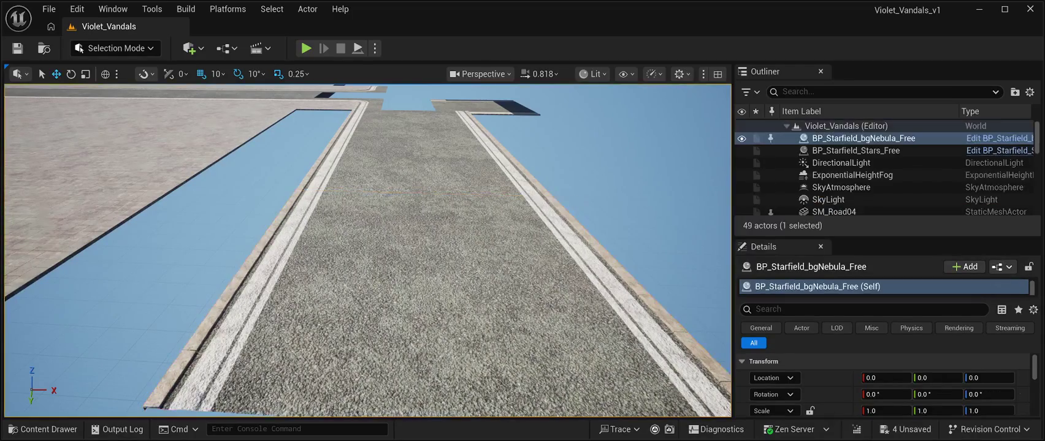
Step: Drag SM_RoadModuleVP01 toward the plaza corner and set its Location Z to 100
mouse_move(572, 208)
mouse_down()
mouse_move(540, 184)
mouse_move(564, 205)
mouse_move(551, 193)
mouse_move(542, 217)
mouse_move(543, 203)
mouse_move(555, 221)
mouse_move(549, 211)
mouse_up()
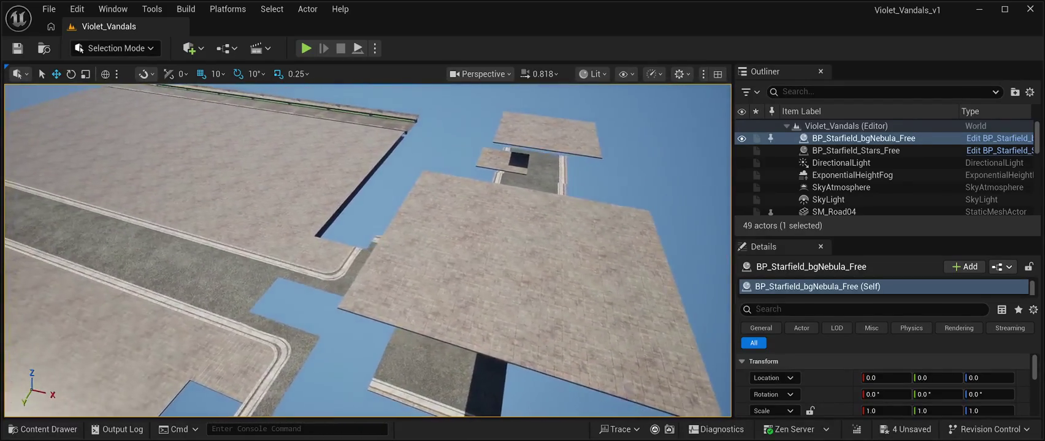
click(501, 162)
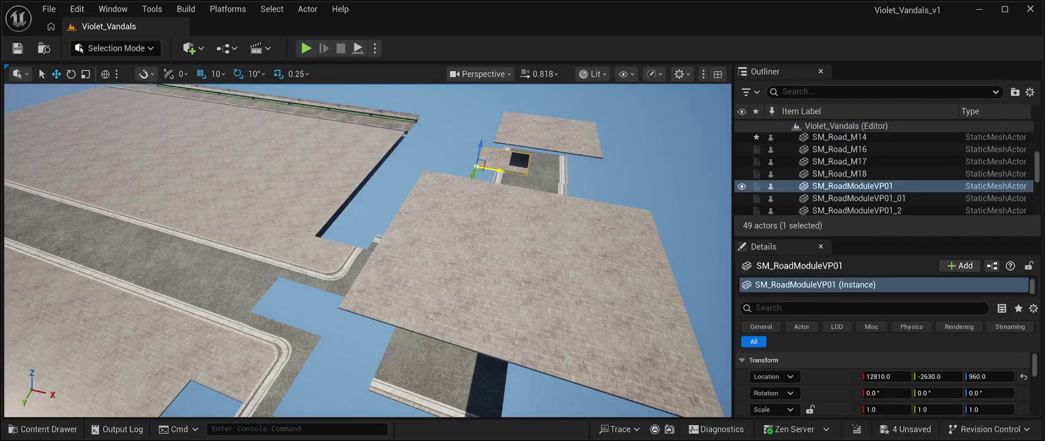
mouse_move(491, 170)
mouse_down()
mouse_move(375, 150)
mouse_move(352, 155)
mouse_move(401, 177)
mouse_move(355, 163)
mouse_move(403, 161)
mouse_move(248, 197)
mouse_up()
mouse_move(267, 156)
mouse_down()
mouse_move(297, 288)
mouse_move(334, 295)
mouse_move(282, 261)
mouse_up()
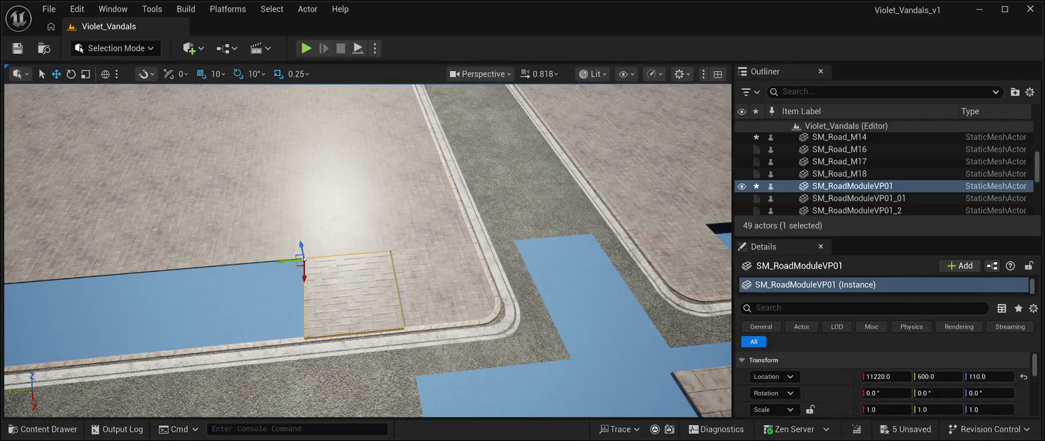
click(988, 377)
text(100.0)
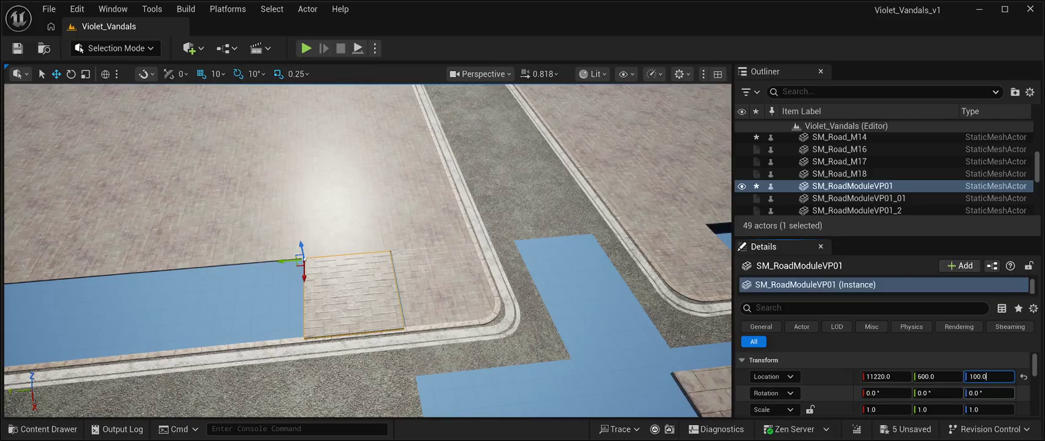
key(Return)
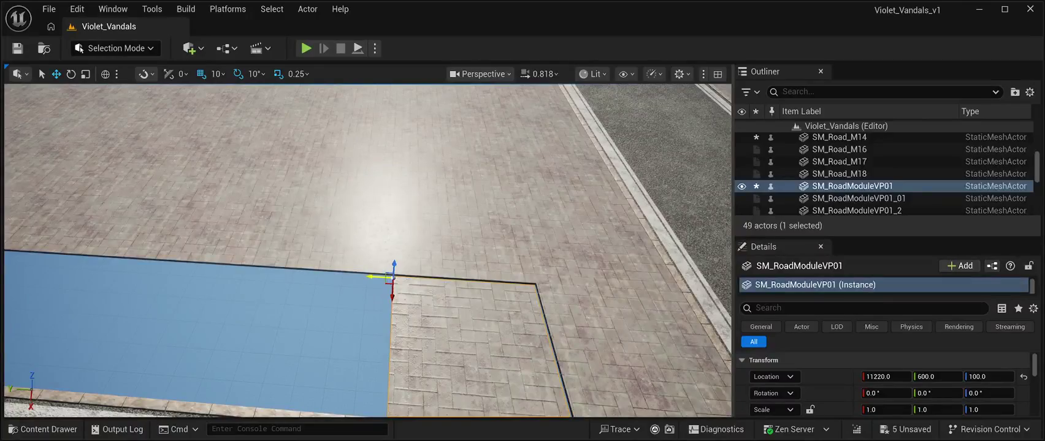
Step: Nudge the tile flush into the corner, then Alt-drag a copy, SM_RoadModuleVP2, beside it
drag(374, 278, 378, 278)
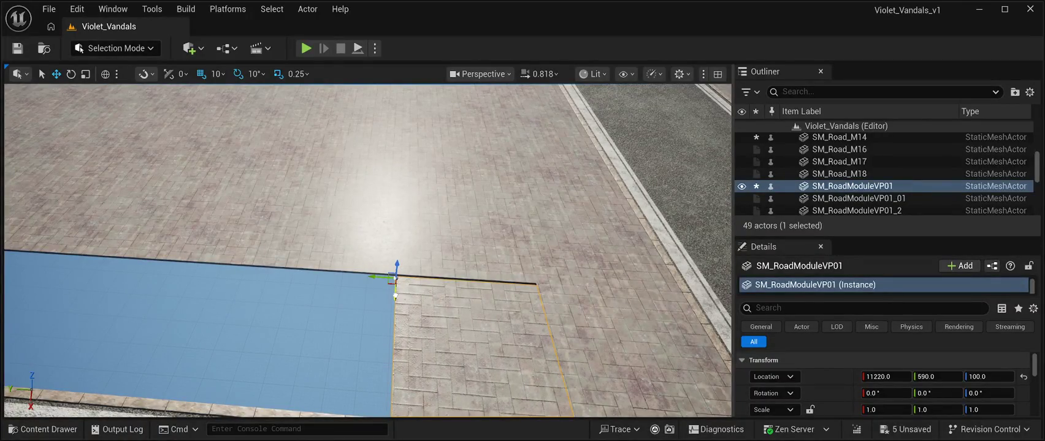
drag(395, 295, 394, 289)
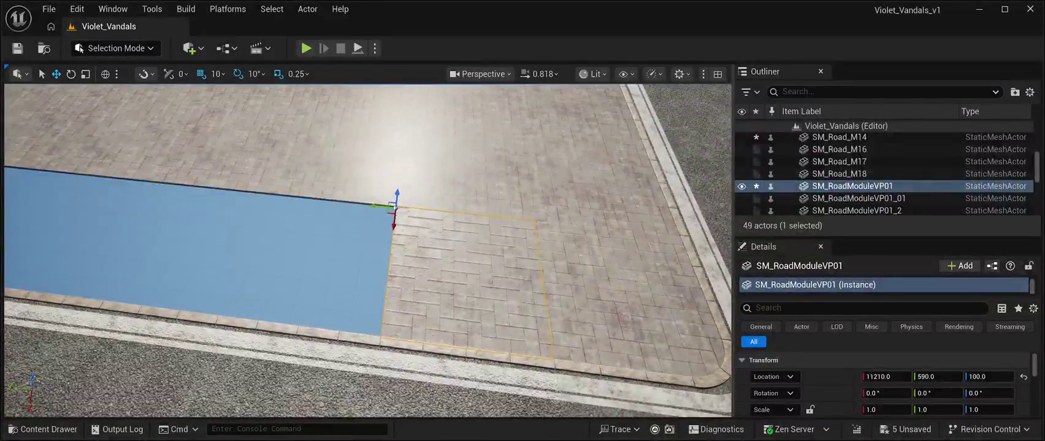
mouse_move(375, 205)
mouse_down()
mouse_move(248, 190)
mouse_move(343, 198)
mouse_move(339, 210)
mouse_move(339, 184)
mouse_up()
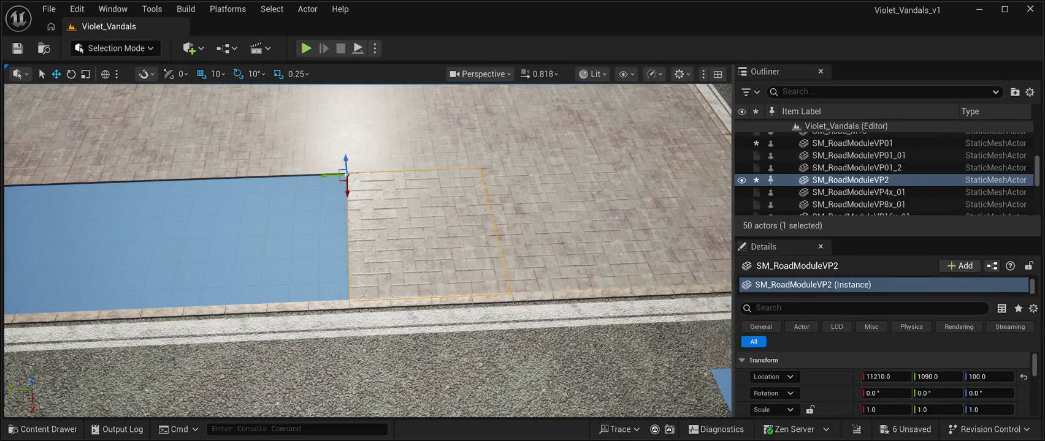
Step: Duplicate the pavement tile into VP3 and VP4, snapping each to the end of the row
key(ctrl+d)
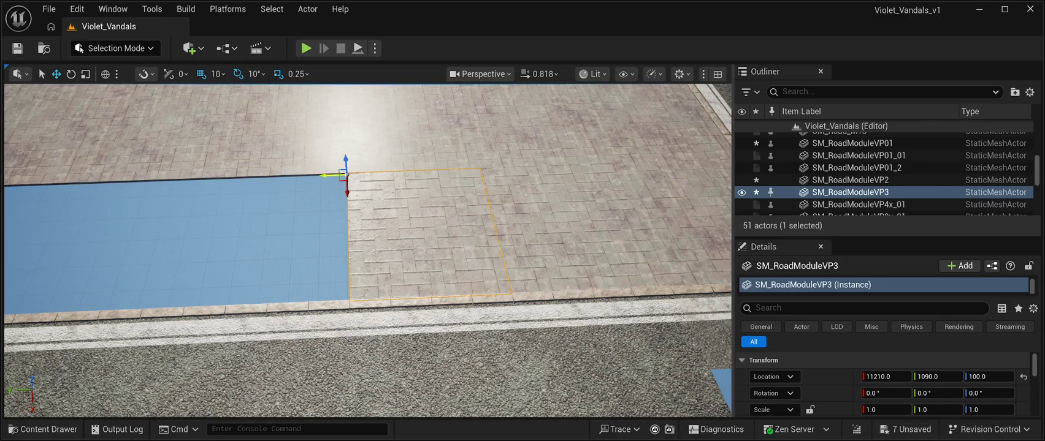
drag(331, 176, 196, 184)
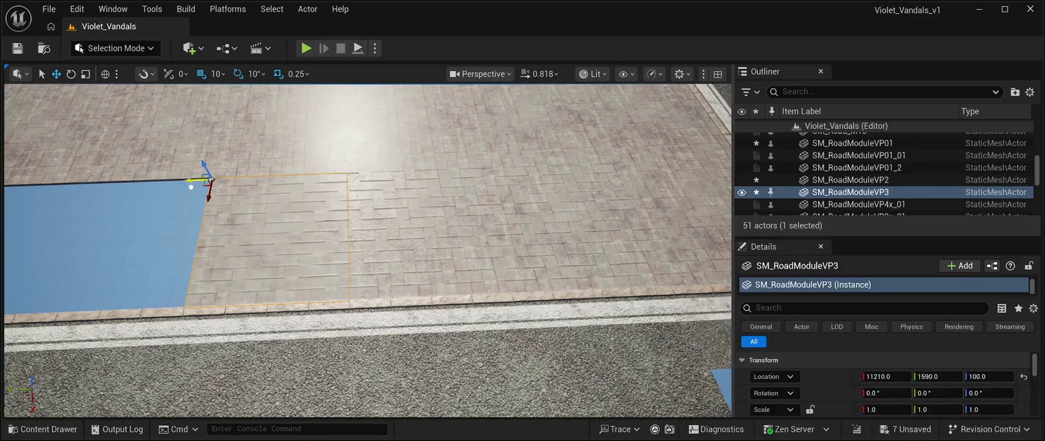
mouse_move(343, 258)
mouse_down()
mouse_move(393, 245)
mouse_move(356, 246)
mouse_up()
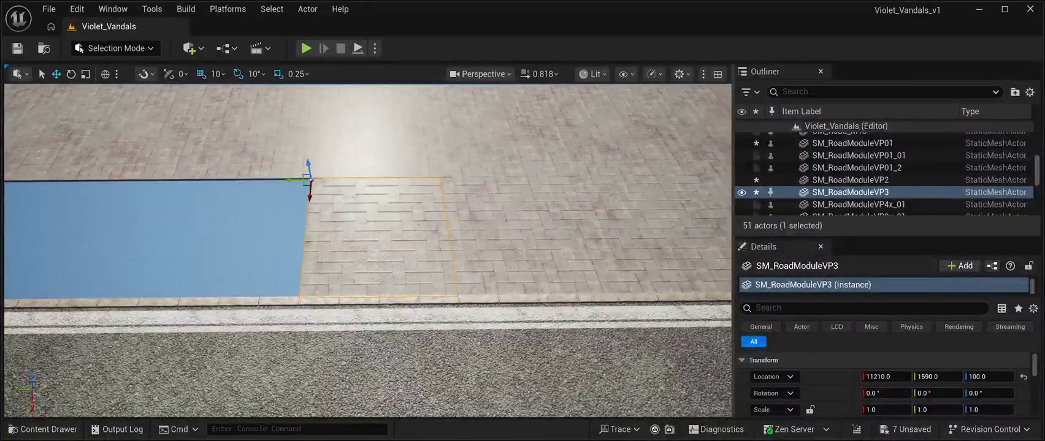
key(ctrl+d)
drag(293, 180, 138, 191)
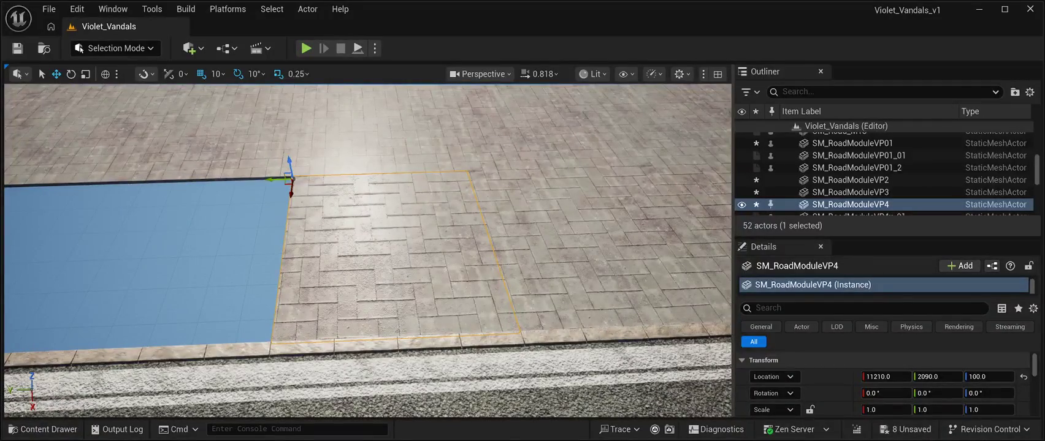
Step: Add copies VP5 to VP7 along Y, ending at 11210, 3590, 100, and save the level
key(ctrl+d)
mouse_move(285, 180)
mouse_down()
mouse_move(93, 172)
mouse_move(102, 168)
mouse_up()
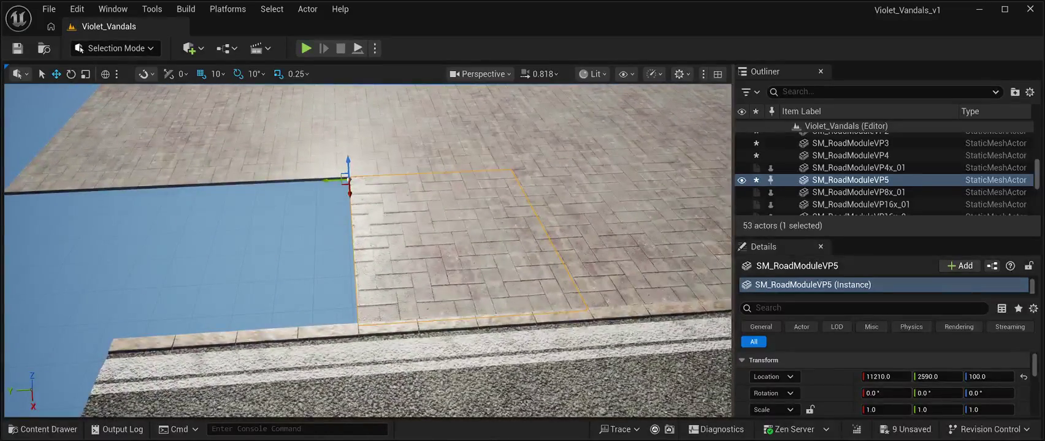
key(ctrl+d)
mouse_move(325, 180)
mouse_down()
mouse_move(144, 188)
mouse_move(159, 189)
mouse_up()
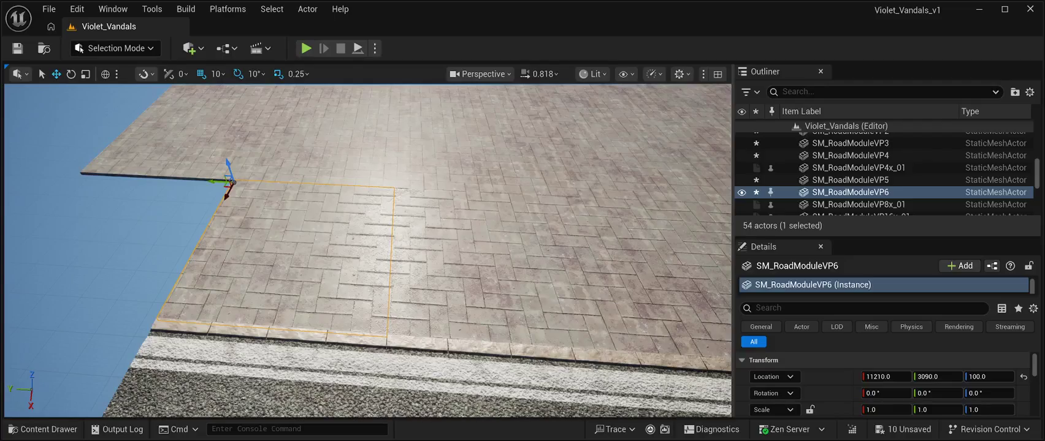
key(ctrl+d)
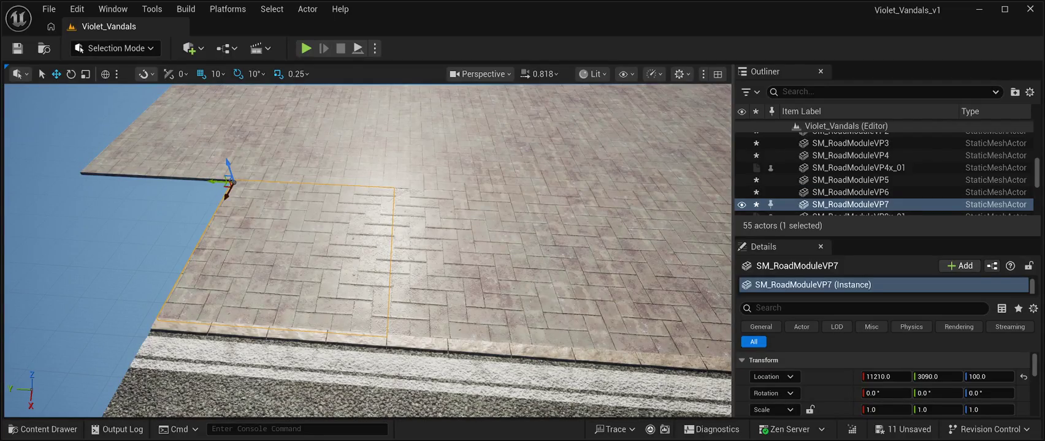
mouse_move(222, 177)
mouse_down()
mouse_move(59, 168)
mouse_move(67, 172)
mouse_up()
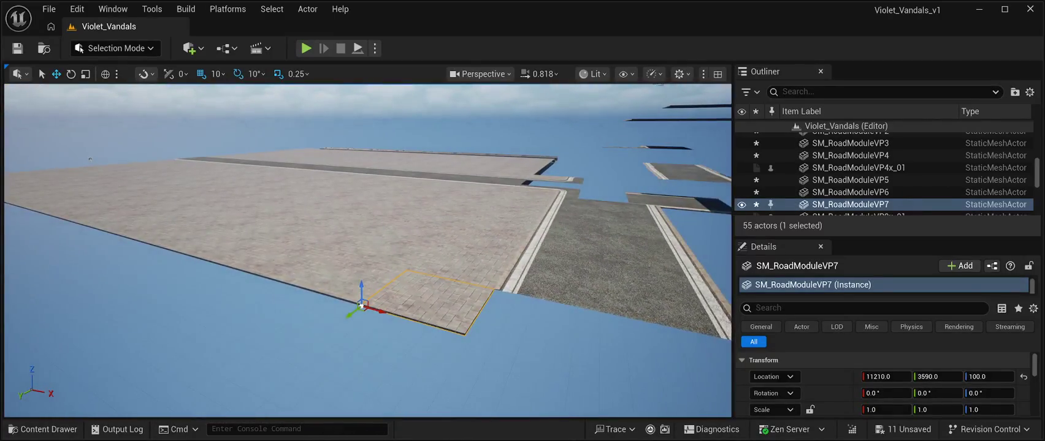
click(17, 48)
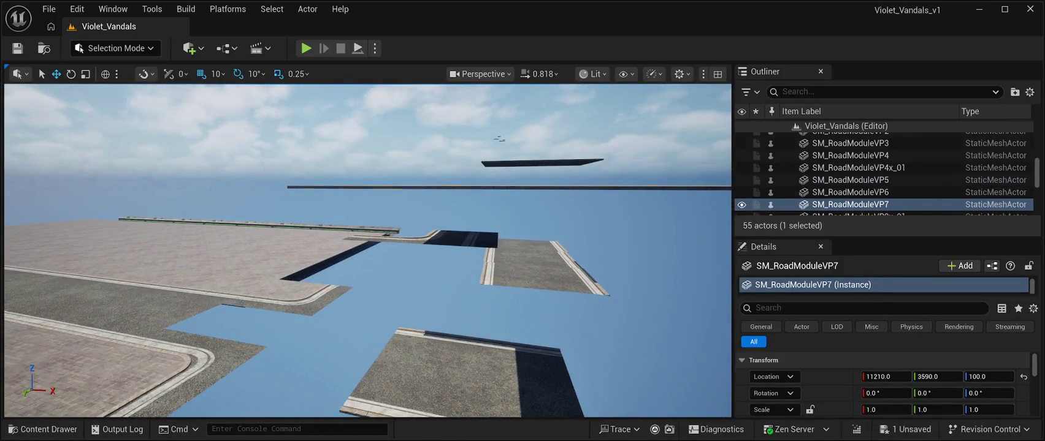
Step: Slide SM_RoadModuleVP8x_01 along X, then move SM_Road_M05 along X to 13530, -1580, 600
click(409, 187)
mouse_move(416, 182)
mouse_down()
mouse_move(593, 184)
mouse_move(574, 184)
mouse_up()
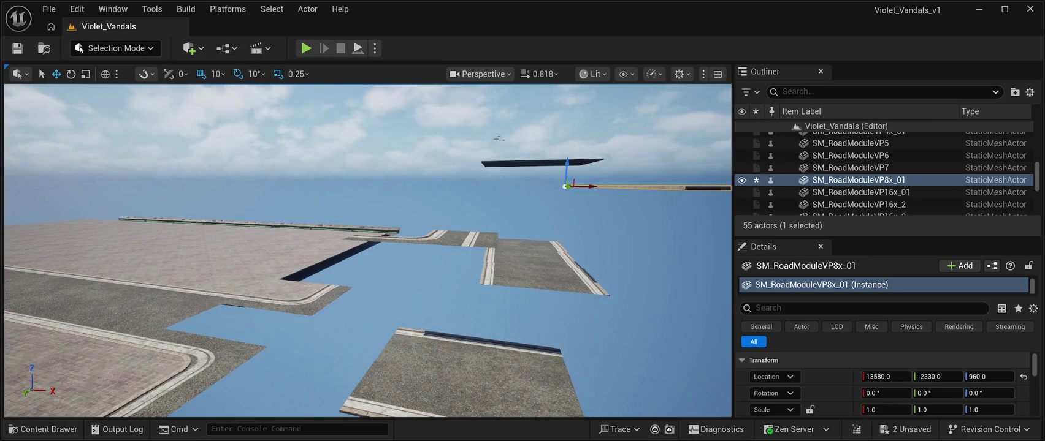
click(374, 237)
drag(392, 237, 606, 239)
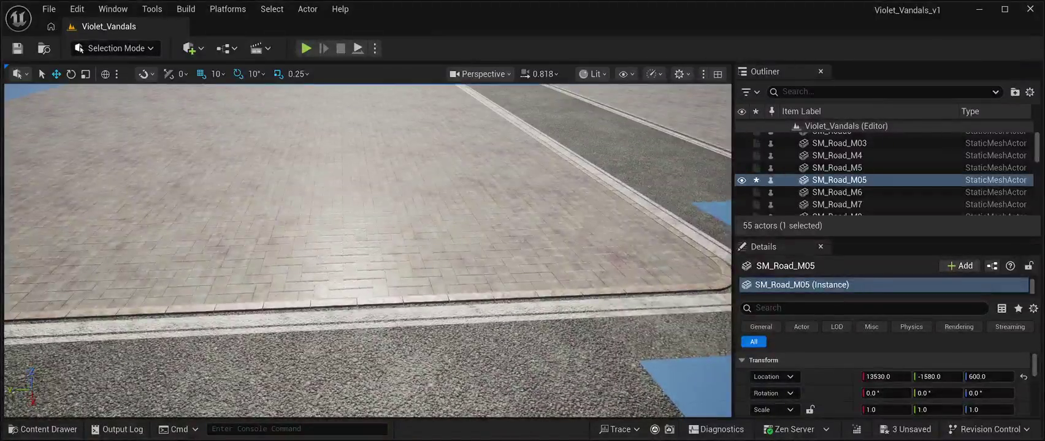
click(465, 251)
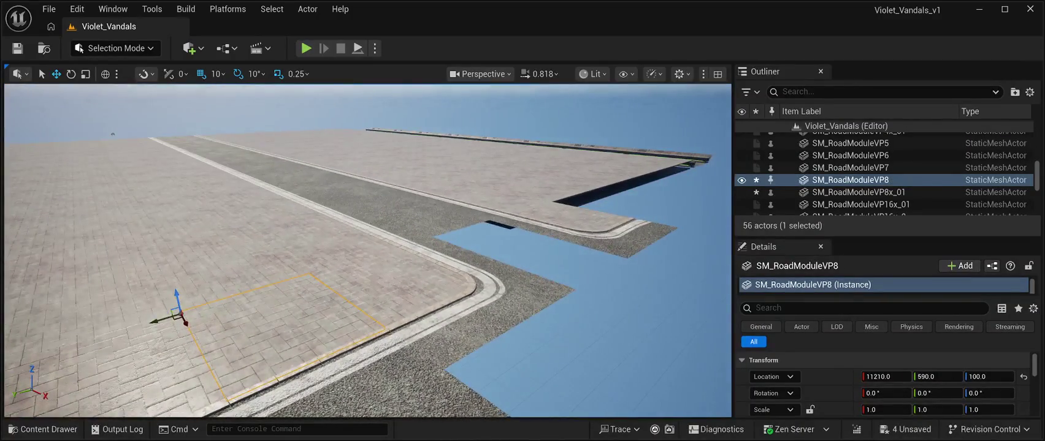
Step: Slide the pavement module along Y toward the street and nudge it to close the gap
mouse_move(161, 318)
mouse_down()
mouse_move(419, 261)
mouse_move(555, 215)
mouse_move(546, 217)
mouse_up()
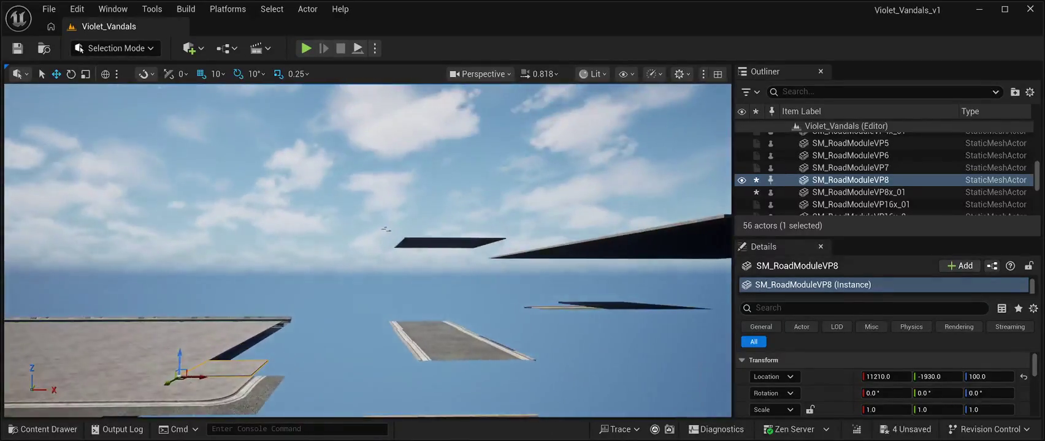
key(f)
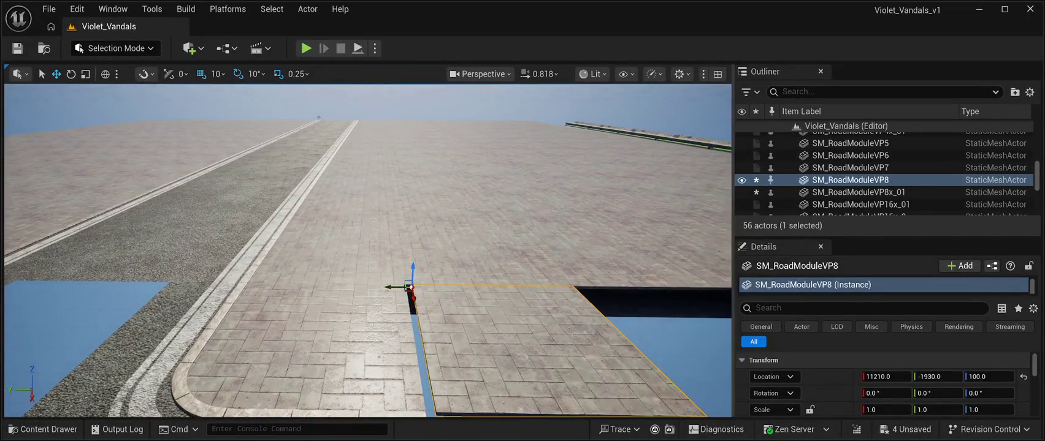
drag(393, 287, 387, 287)
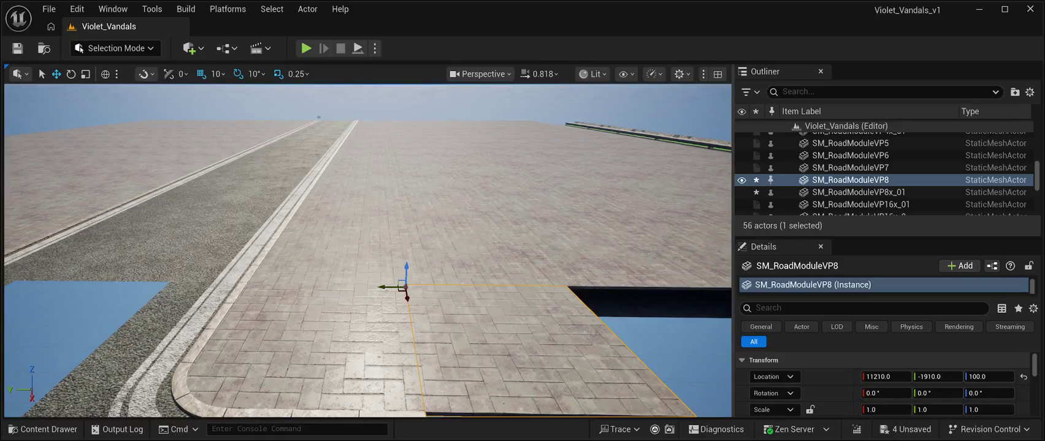
scroll(387, 287, down, 5)
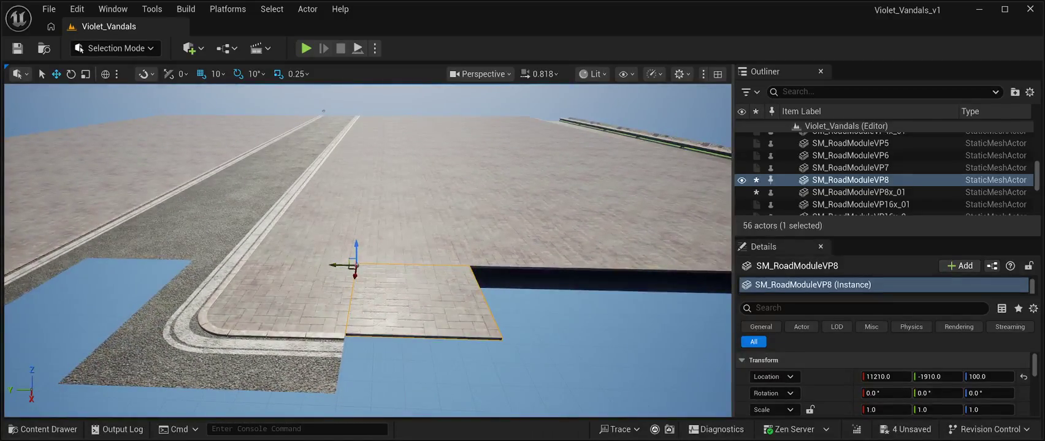
Step: Duplicate the pavement module twice, snapping each copy edge-to-edge along Y
key(ctrl+d)
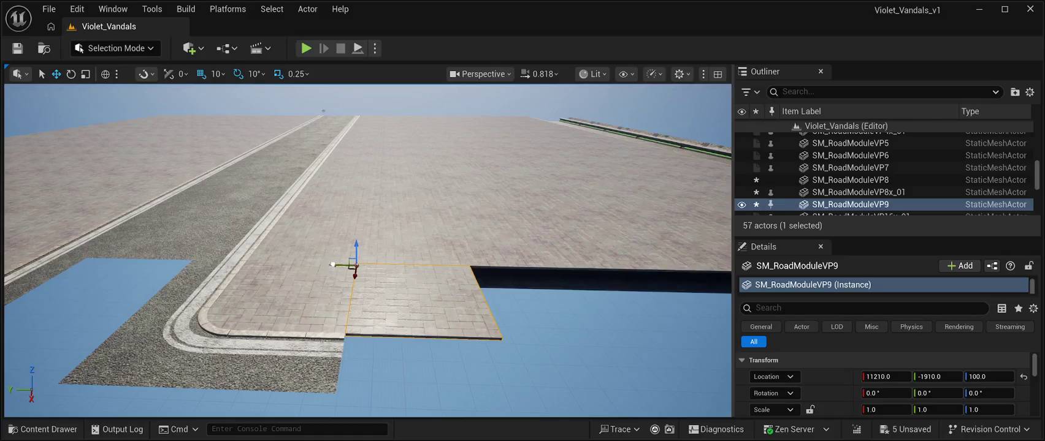
mouse_move(332, 264)
mouse_down()
mouse_move(497, 250)
mouse_move(466, 257)
mouse_move(384, 237)
mouse_up()
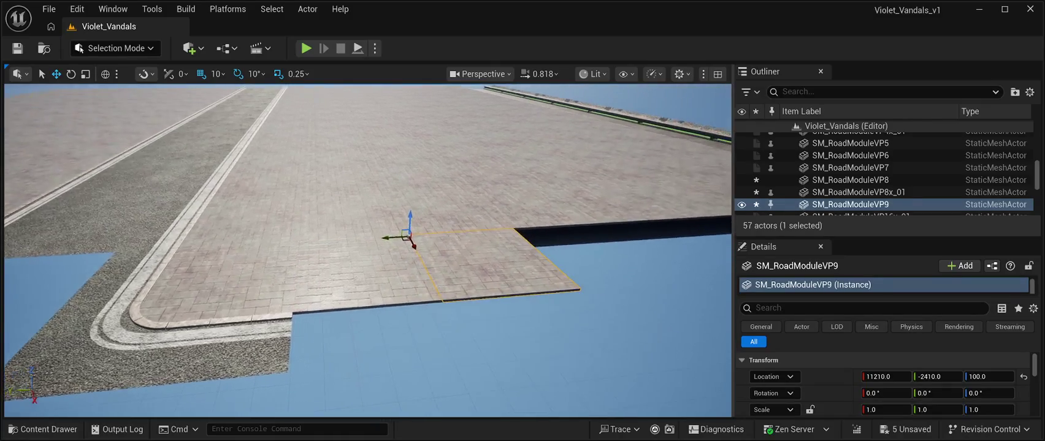
scroll(368, 246, up, 5)
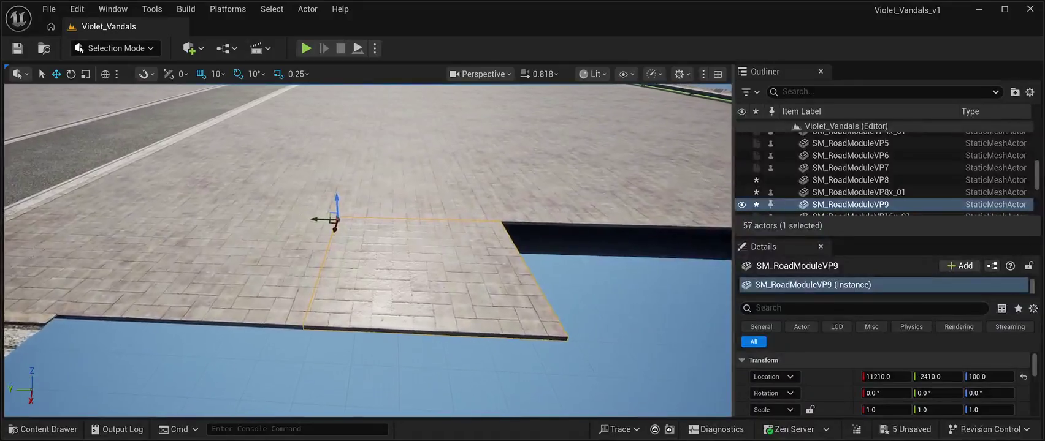
scroll(368, 245, up, 1)
key(ctrl+d)
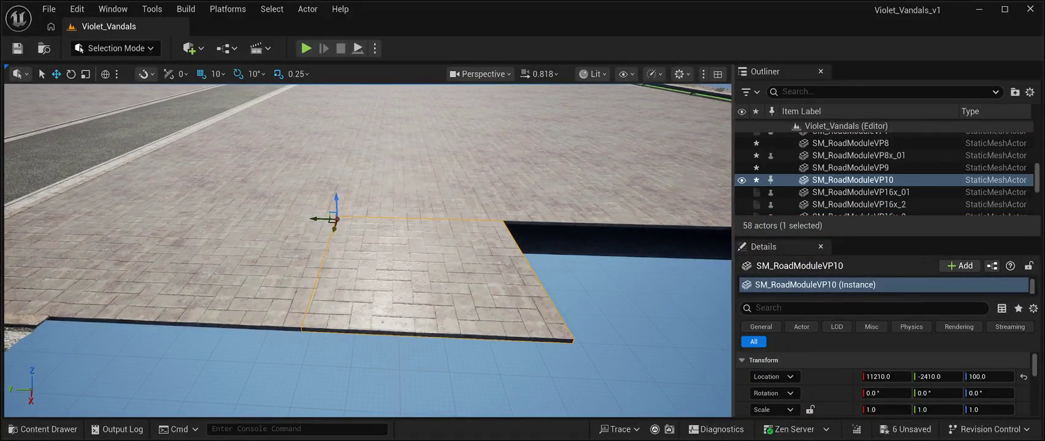
drag(315, 219, 485, 223)
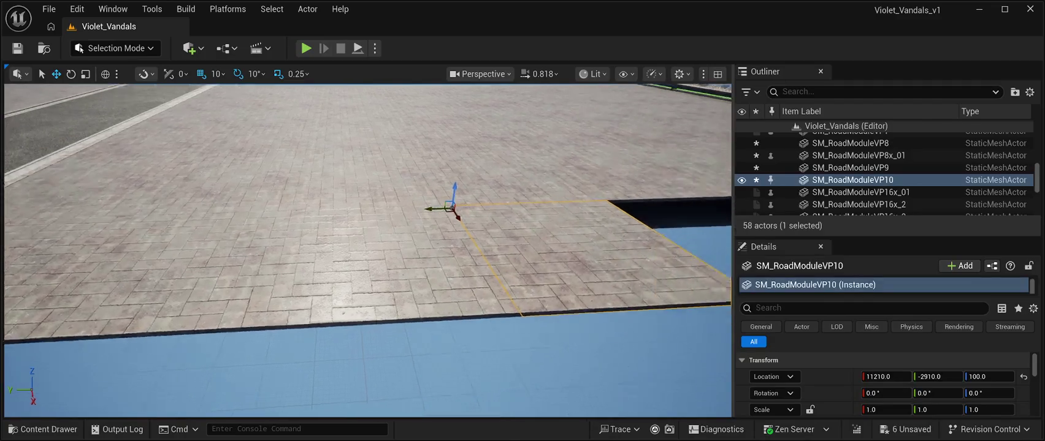
key(d)
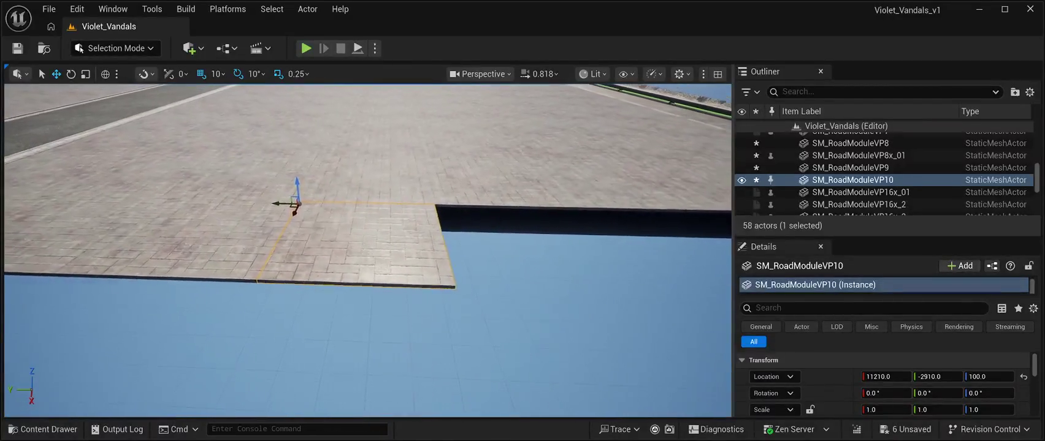
Step: Add three more 500-unit copies along Y, ending with SM_RoadModuleVP14 at 11210, -4910, 100
key(ctrl+d)
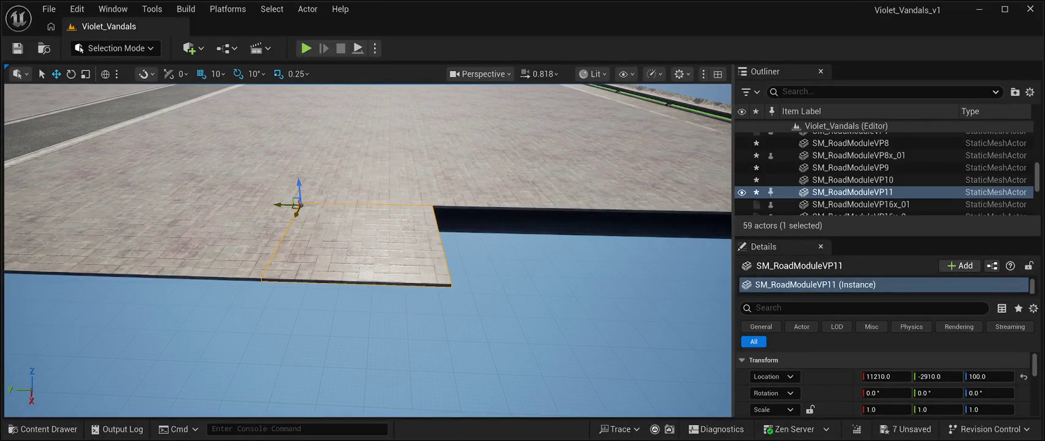
mouse_move(285, 205)
mouse_down()
mouse_move(436, 209)
mouse_move(407, 209)
mouse_up()
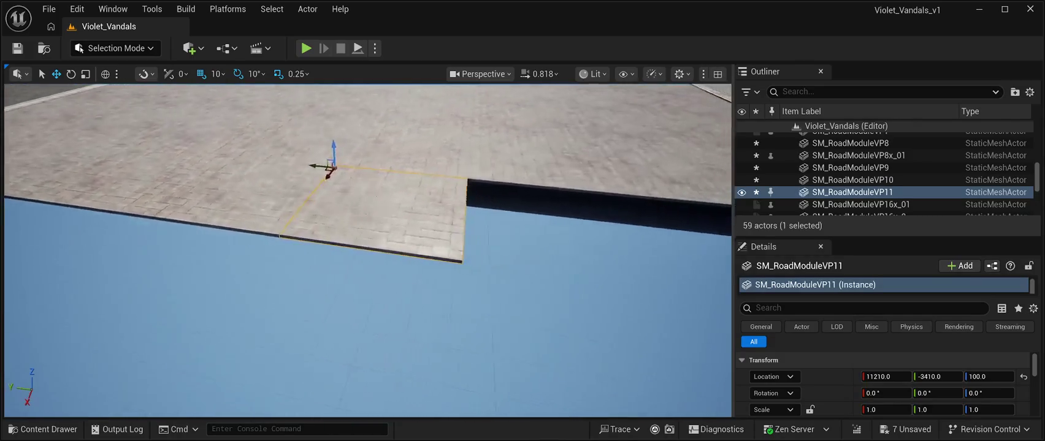
key(ctrl+d)
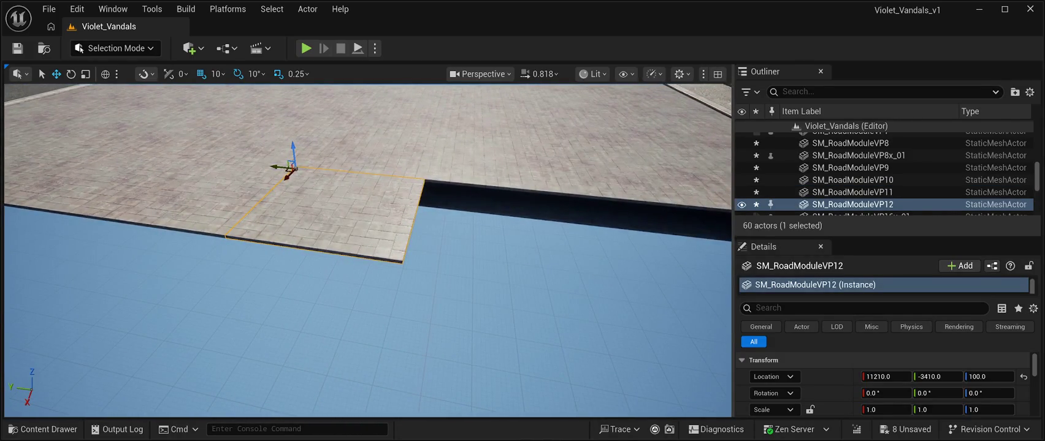
mouse_move(277, 169)
mouse_down()
mouse_move(385, 181)
mouse_move(396, 195)
mouse_move(454, 187)
mouse_up()
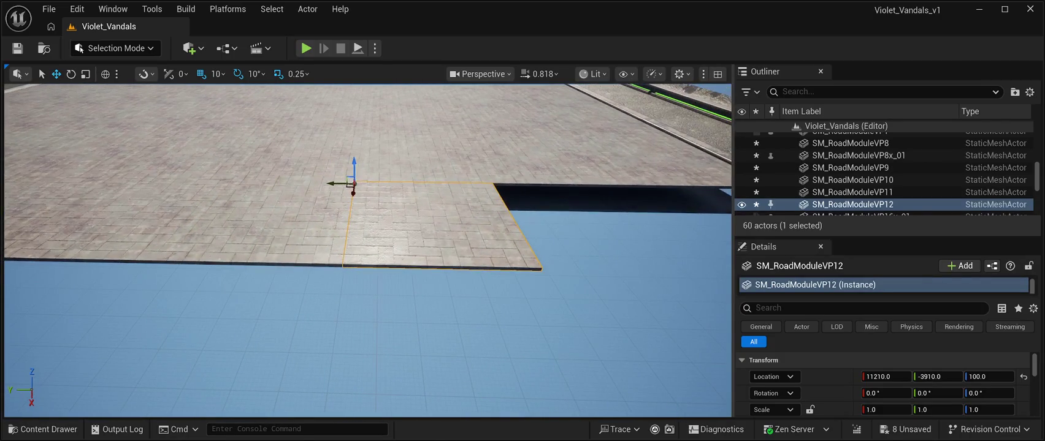
key(ctrl+d)
mouse_move(332, 182)
mouse_down()
mouse_move(472, 187)
mouse_move(429, 202)
mouse_move(389, 172)
mouse_move(371, 189)
mouse_move(516, 200)
mouse_move(472, 165)
mouse_move(468, 239)
mouse_up()
click(464, 239)
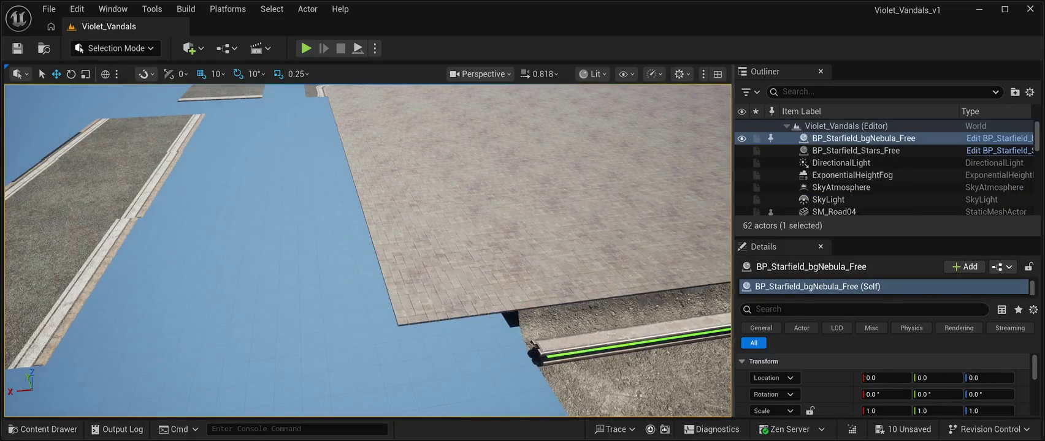
key(f)
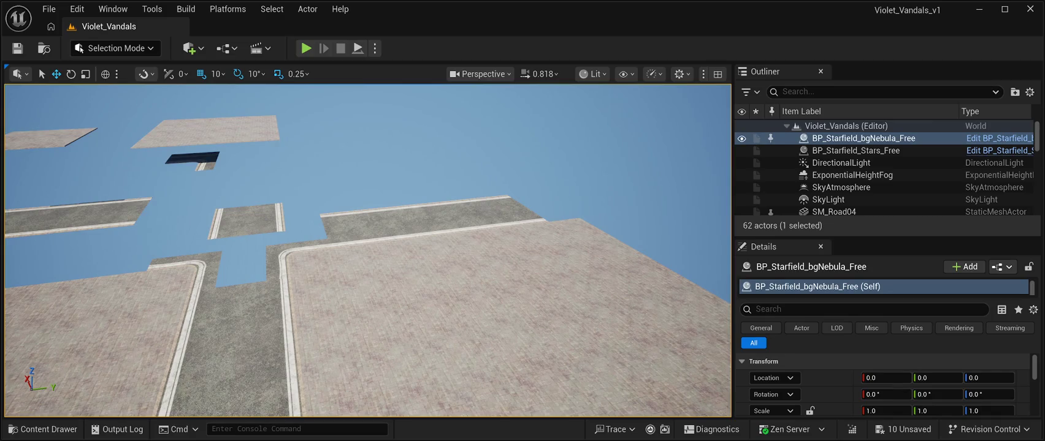
key(w)
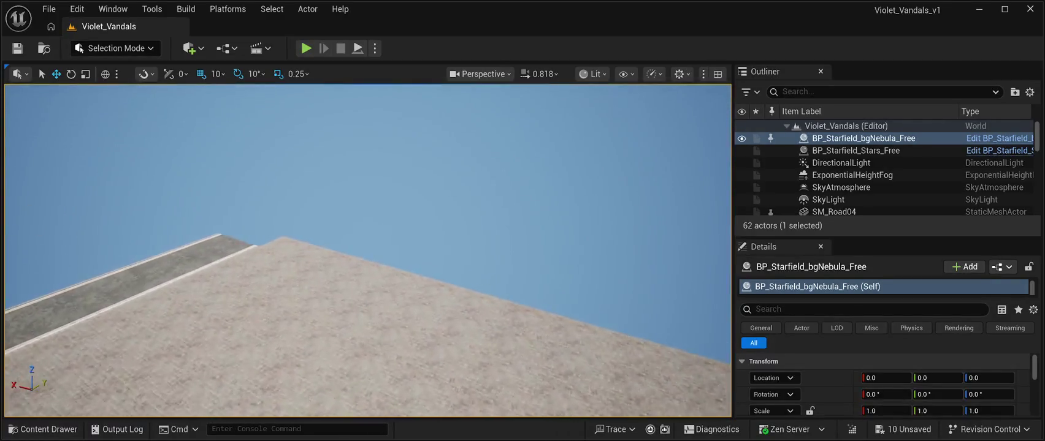
key(s)
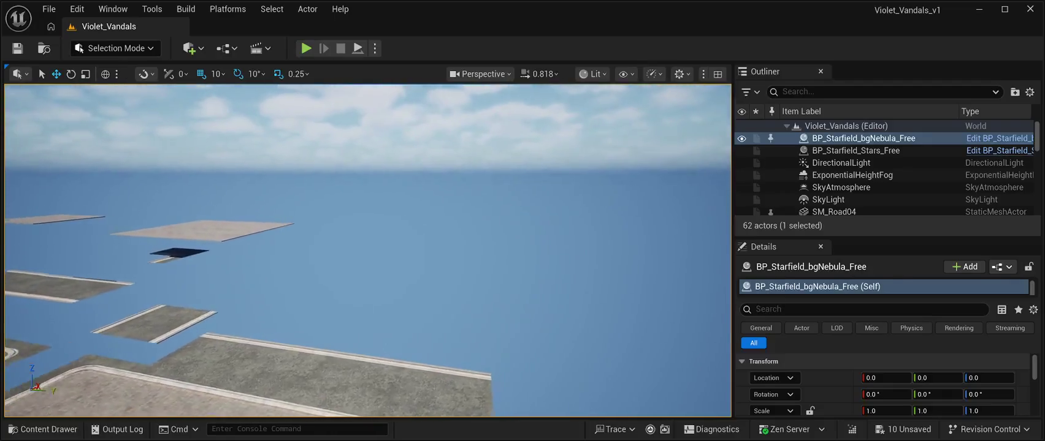
key(w)
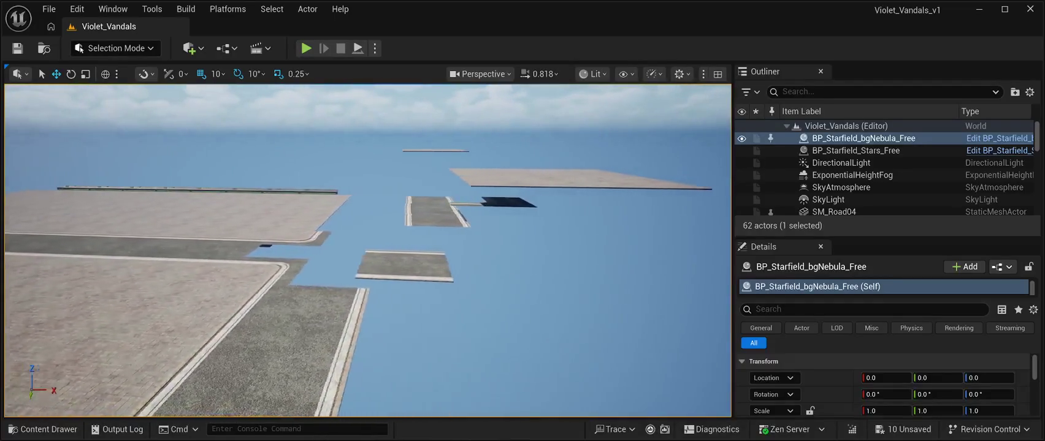
key(w)
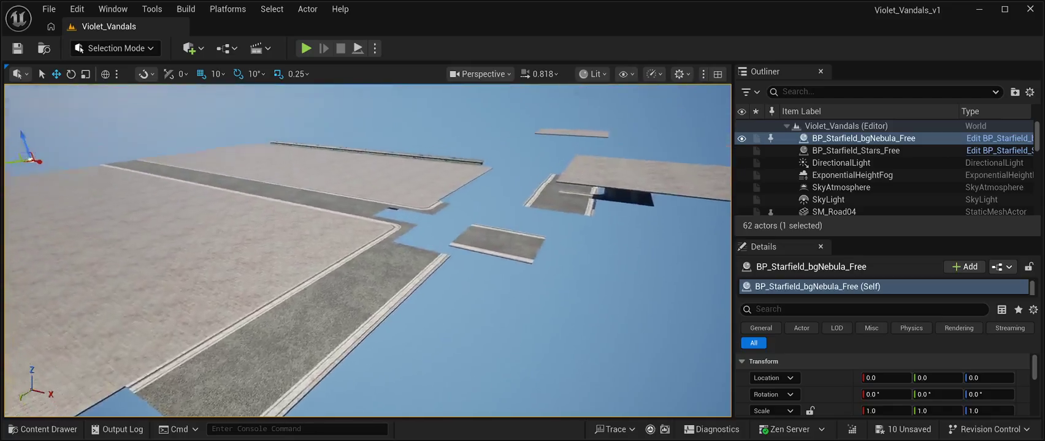
key(w)
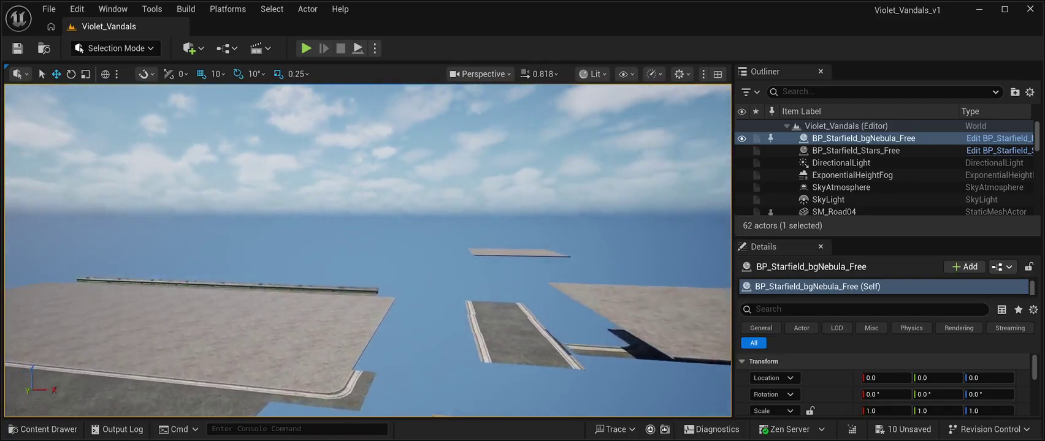
key(w)
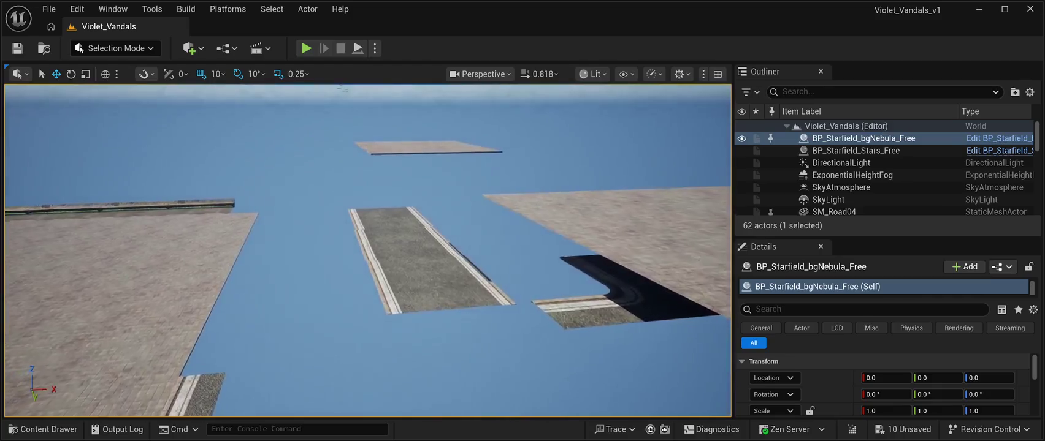
key(w)
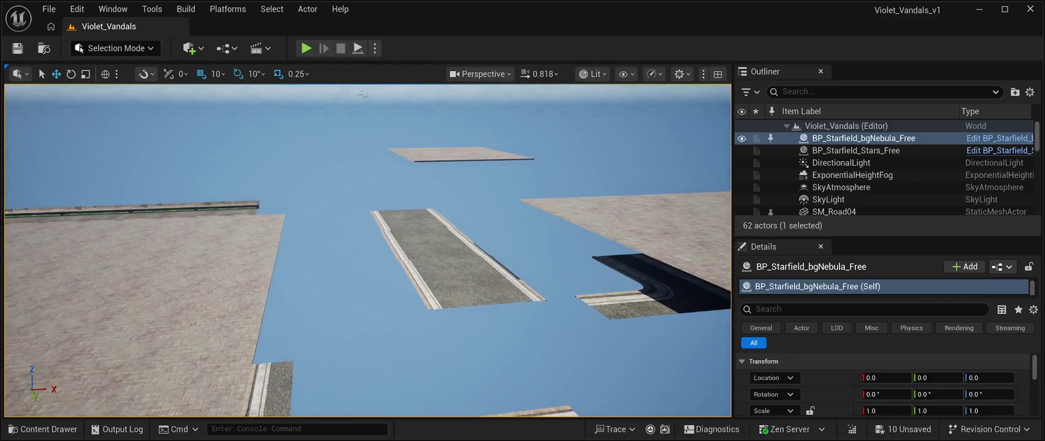
Step: Slide SM_Road_M16 along X and Y against the corner pavement
click(457, 257)
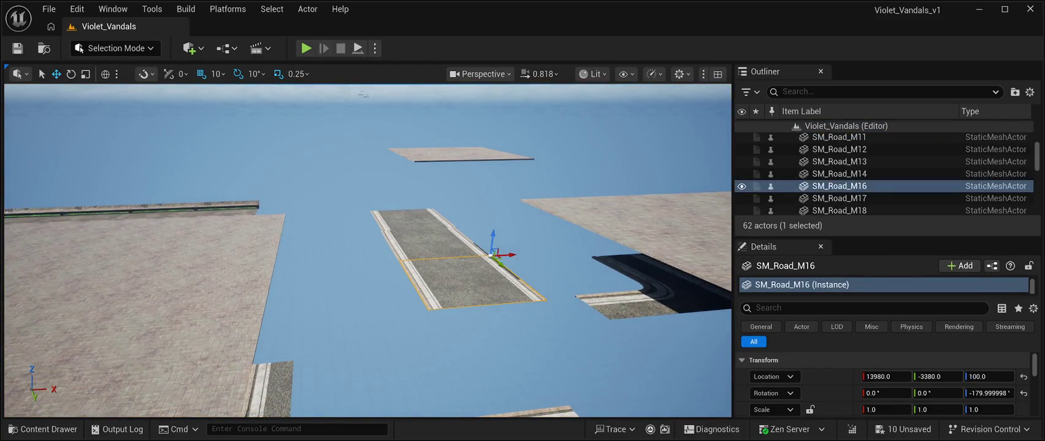
drag(511, 255, 396, 264)
key(w)
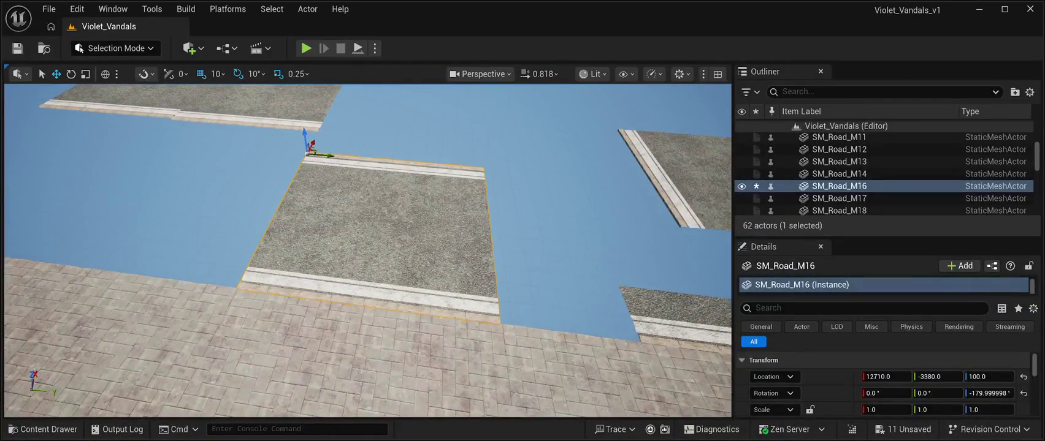
drag(325, 155, 402, 161)
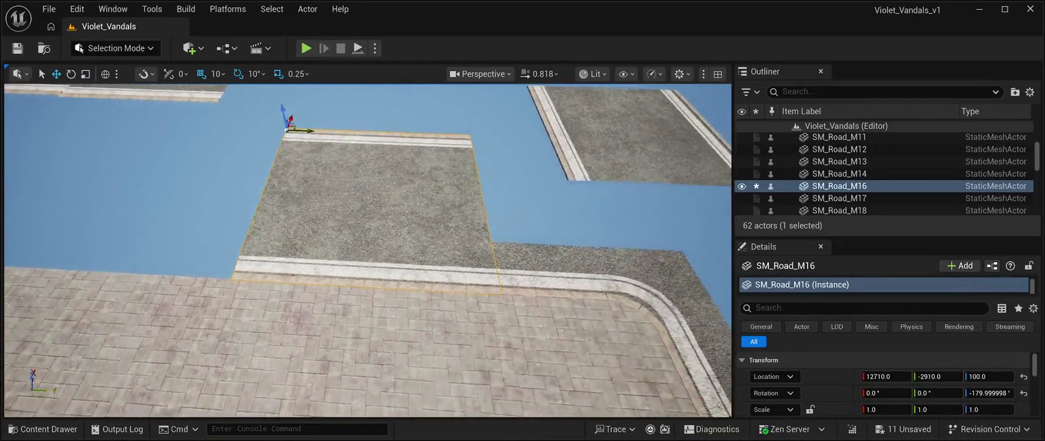
click(429, 153)
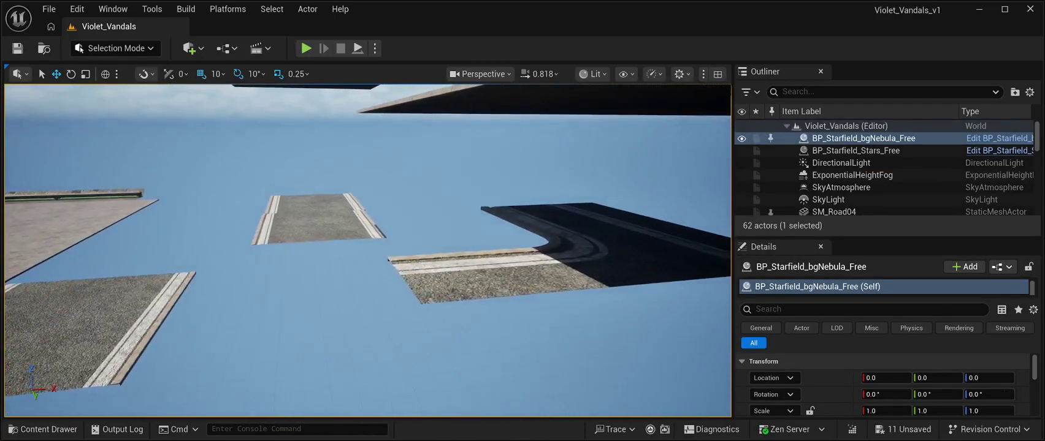
Step: Move SM_Road_M17 along X and Y to 12710, -3910, 100 to meet the adjoining road
click(466, 209)
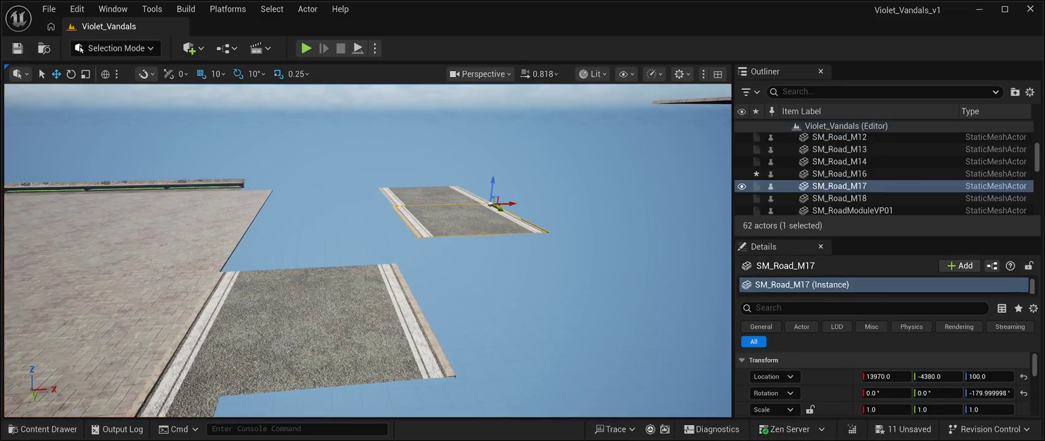
drag(490, 203, 392, 216)
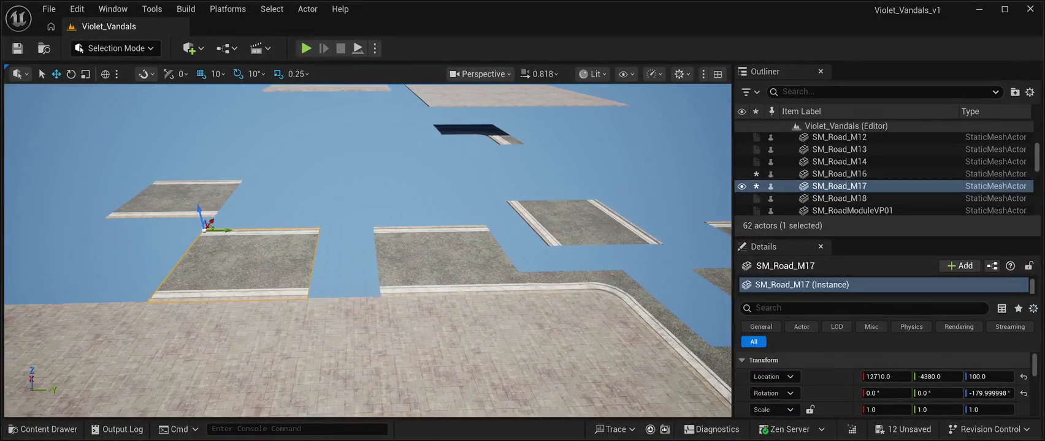
drag(217, 229, 274, 229)
click(276, 184)
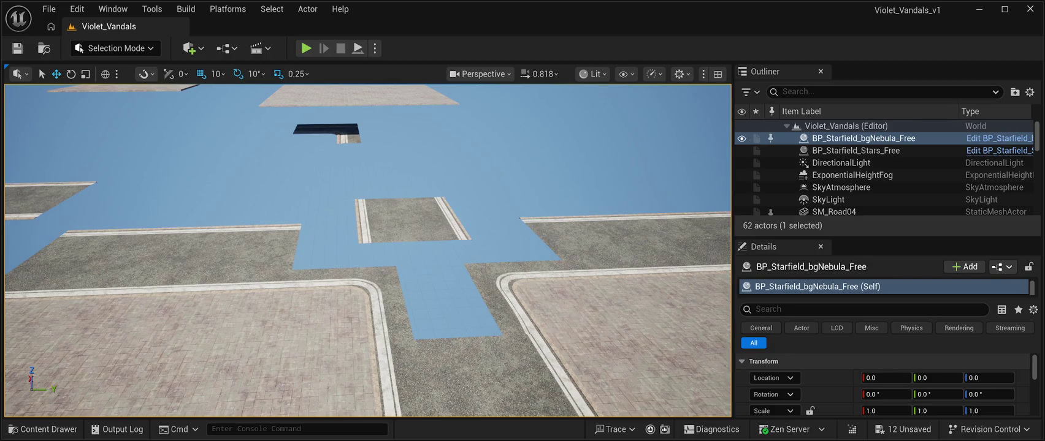
click(411, 220)
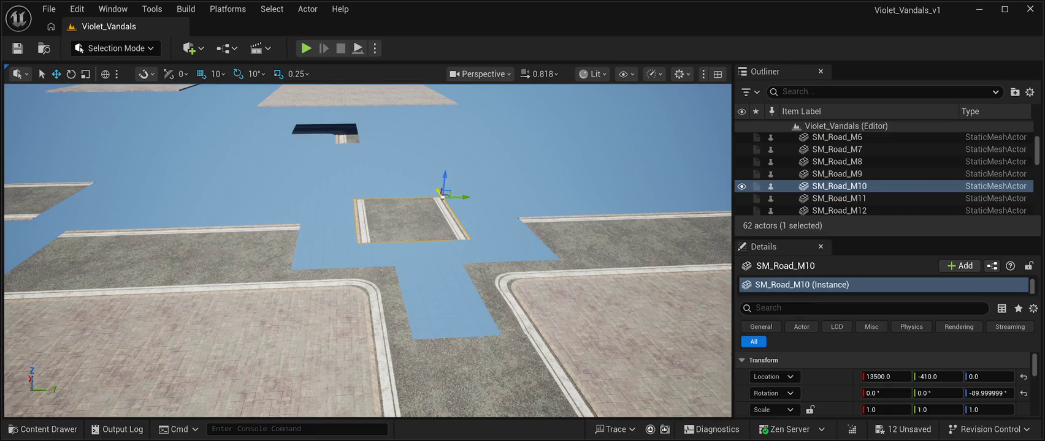
Step: Move SM_Road_M10 to X 14970 and SM_Road_M18 to X 12710 against their neighbours
mouse_move(436, 190)
mouse_down()
mouse_move(420, 152)
mouse_move(415, 163)
mouse_move(403, 159)
mouse_up()
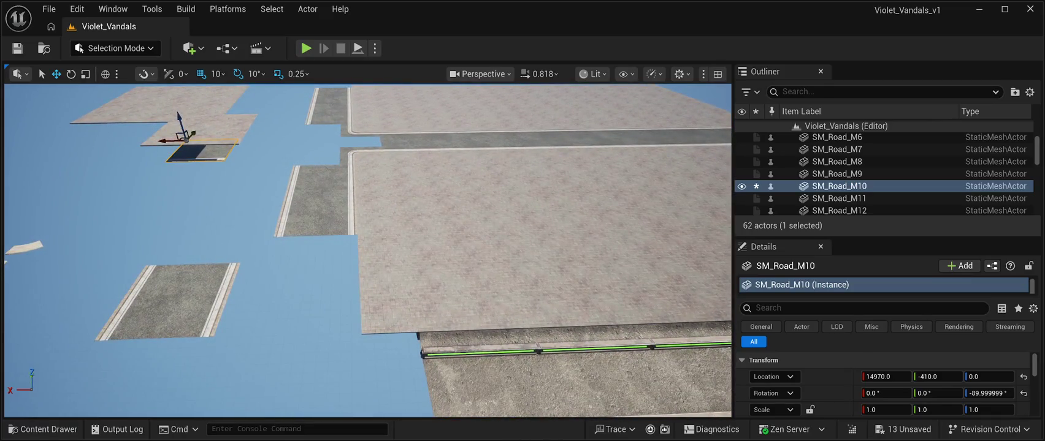
click(169, 300)
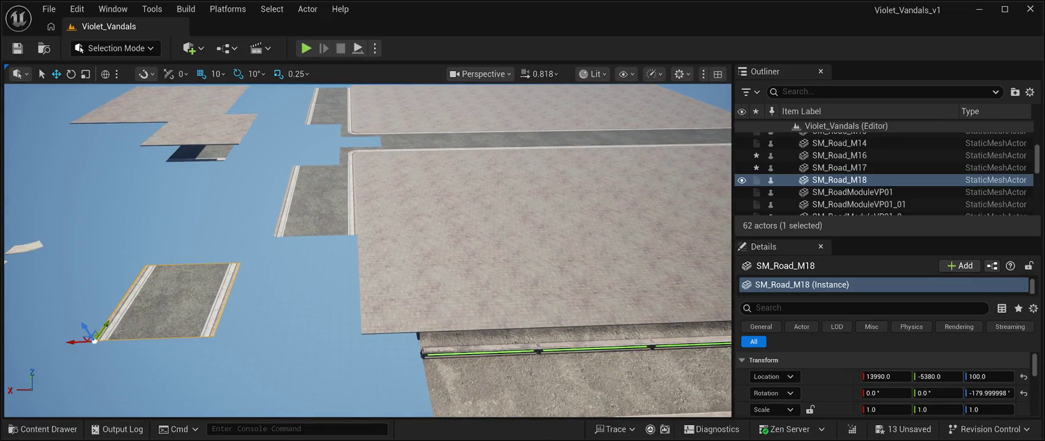
mouse_move(82, 341)
mouse_down()
mouse_move(245, 336)
mouse_move(283, 286)
mouse_up()
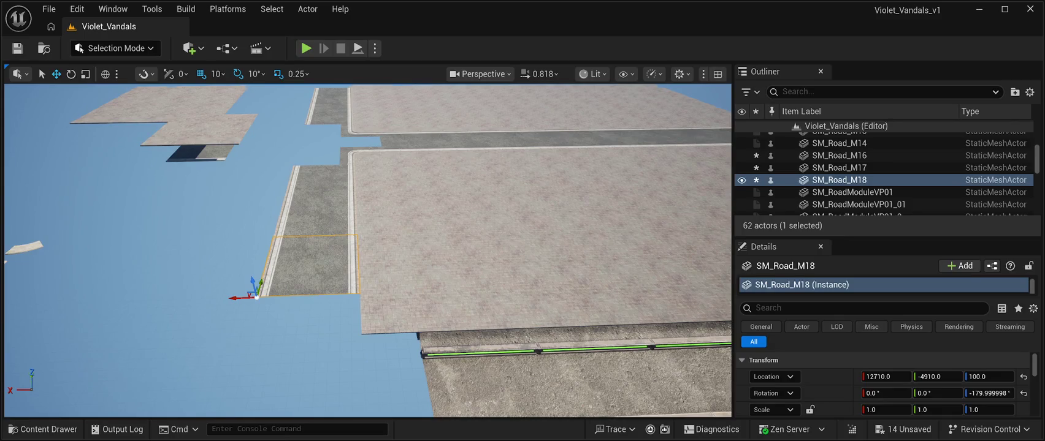
Step: Duplicate the SM_Road04 corner piece, move the copy along Y and rotate it 180°
click(340, 181)
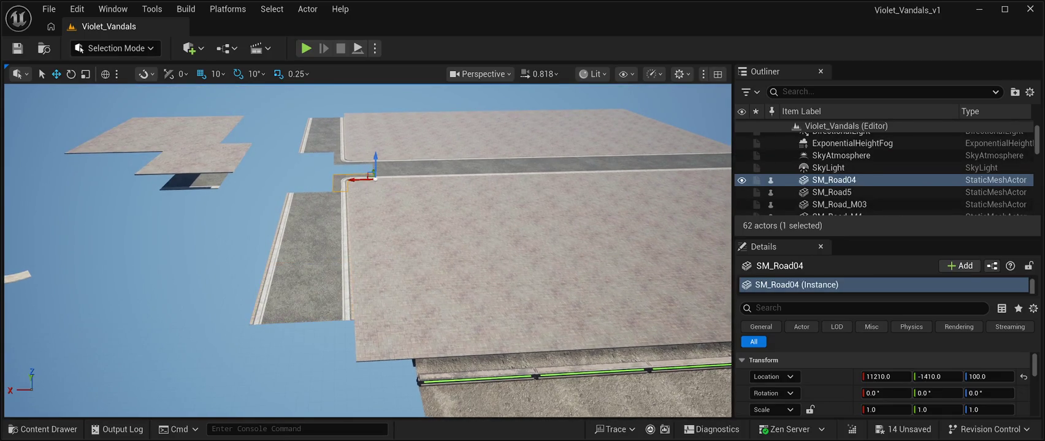
key(ctrl+d)
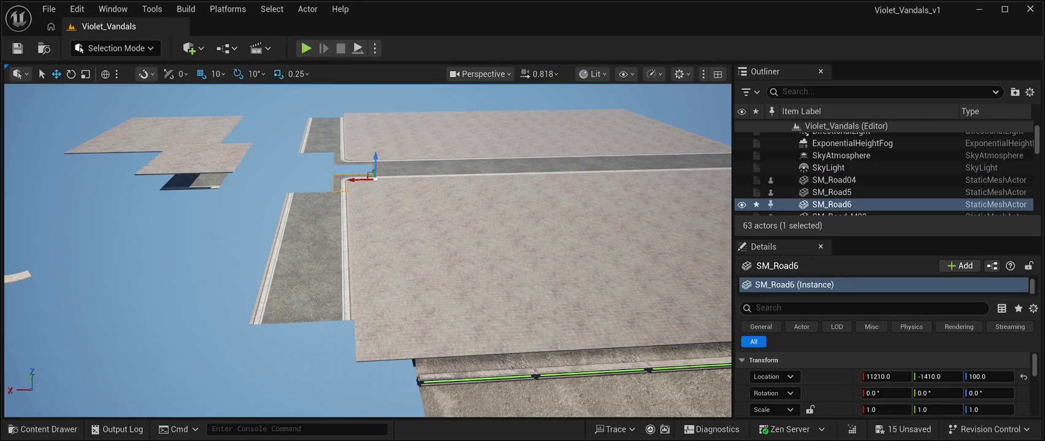
drag(374, 178, 349, 315)
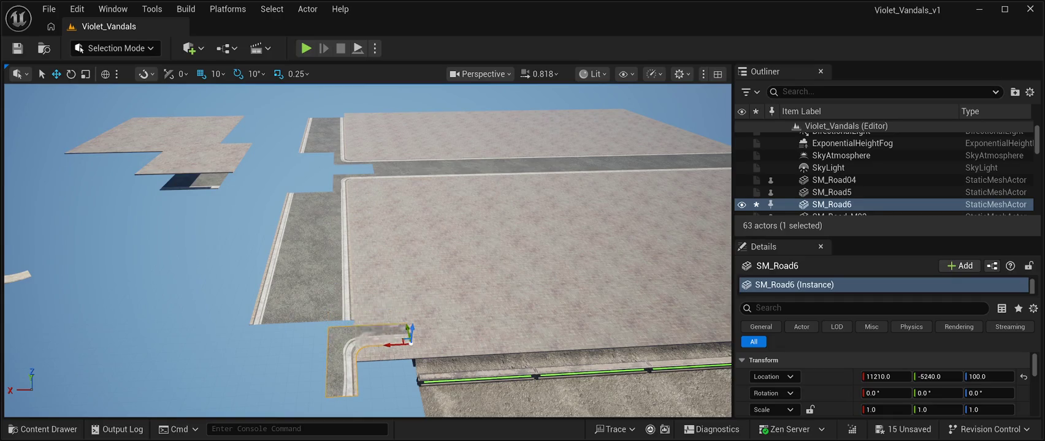
key(e)
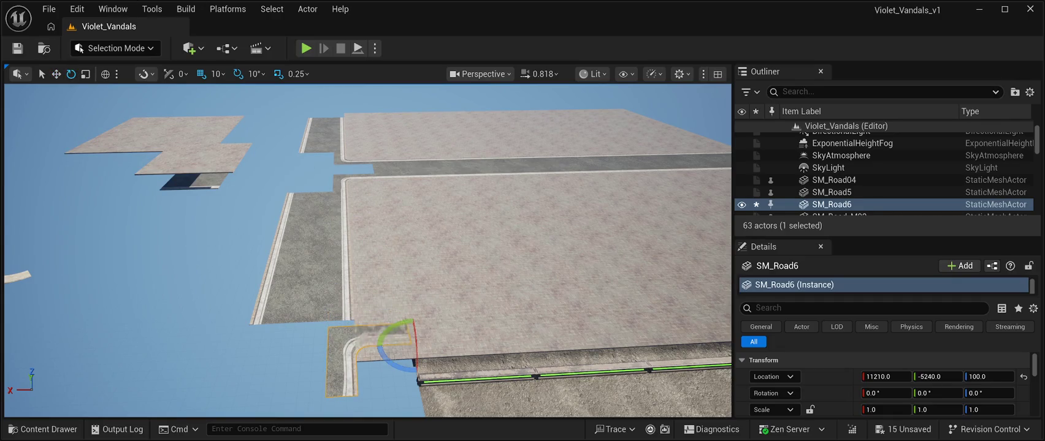
mouse_move(404, 349)
mouse_down()
mouse_move(381, 354)
mouse_move(423, 368)
mouse_move(451, 362)
mouse_move(456, 346)
mouse_up()
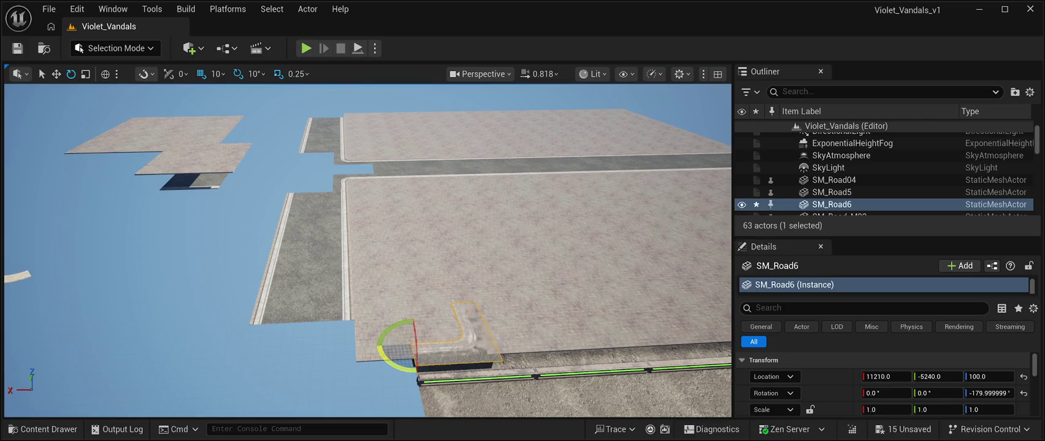
Step: Slide the rotated corner copy along X into place at the street's lower-left end
click(55, 74)
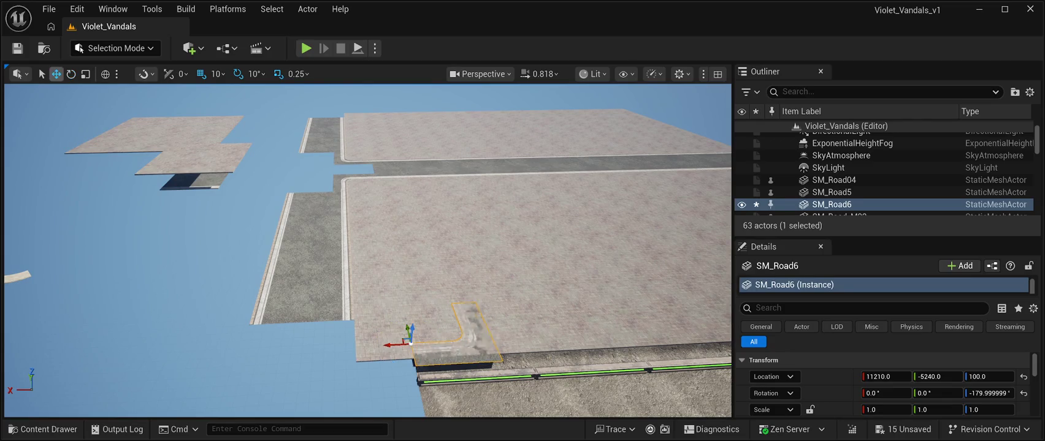
mouse_move(393, 345)
mouse_down()
mouse_move(161, 356)
mouse_move(189, 346)
mouse_move(194, 357)
mouse_move(157, 374)
mouse_up()
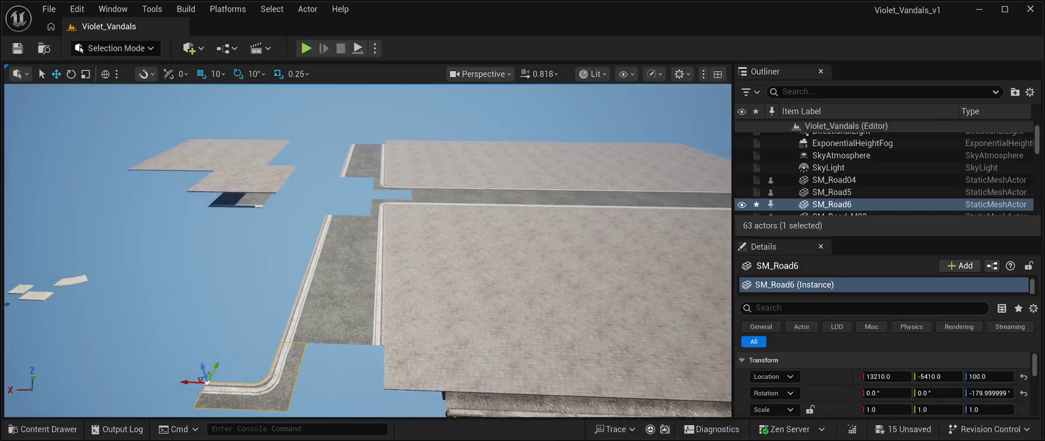
key(w)
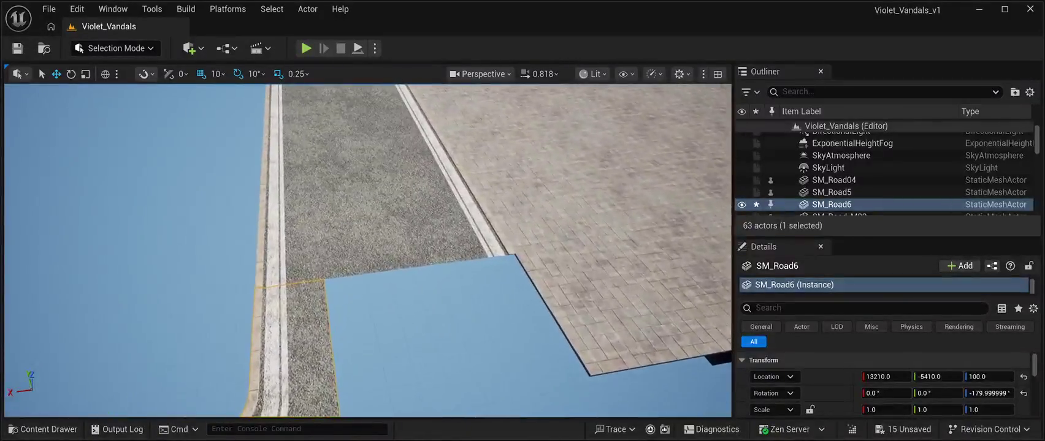
key(s)
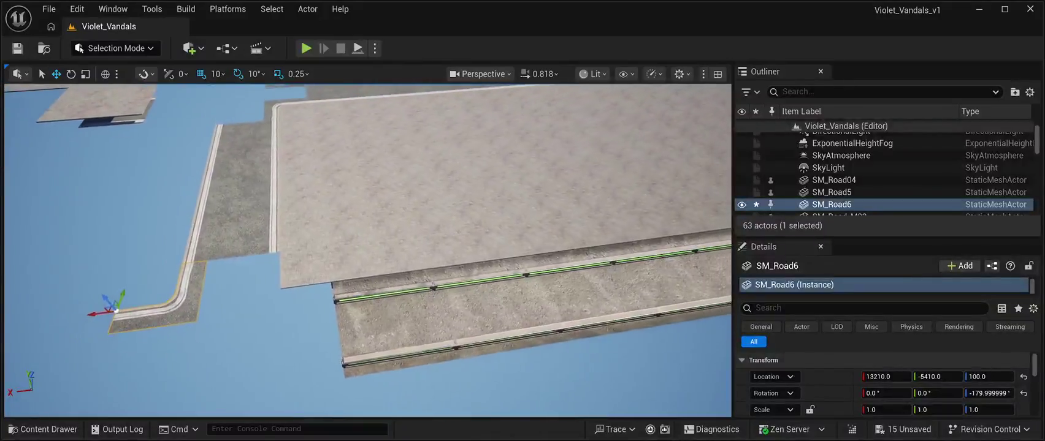
key(a)
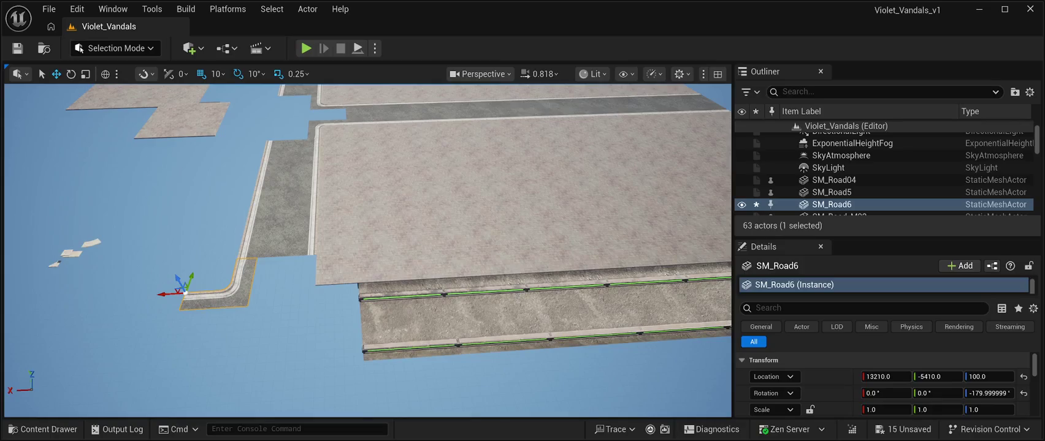
key(ctrl+d)
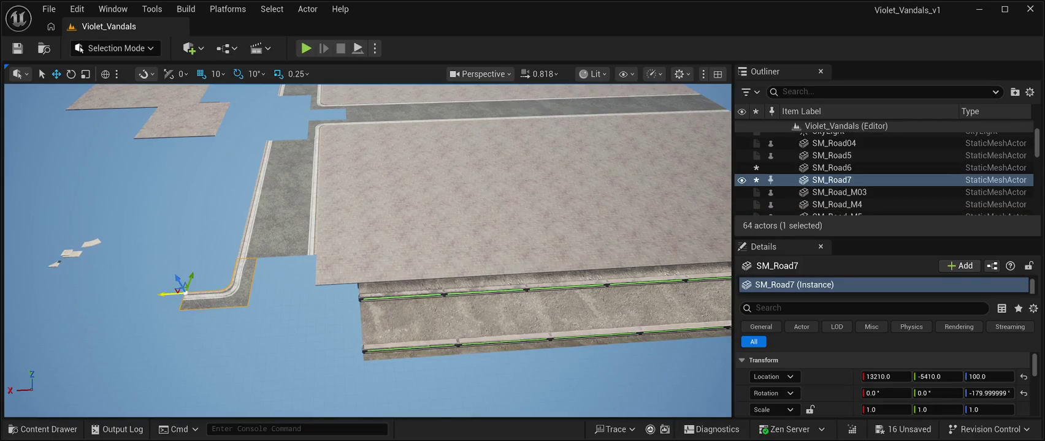
Step: Alt-drag corner copy SM_Road7 along X to 12510 and test its Z rotation
mouse_move(170, 294)
mouse_down()
mouse_move(241, 303)
mouse_move(226, 303)
mouse_up()
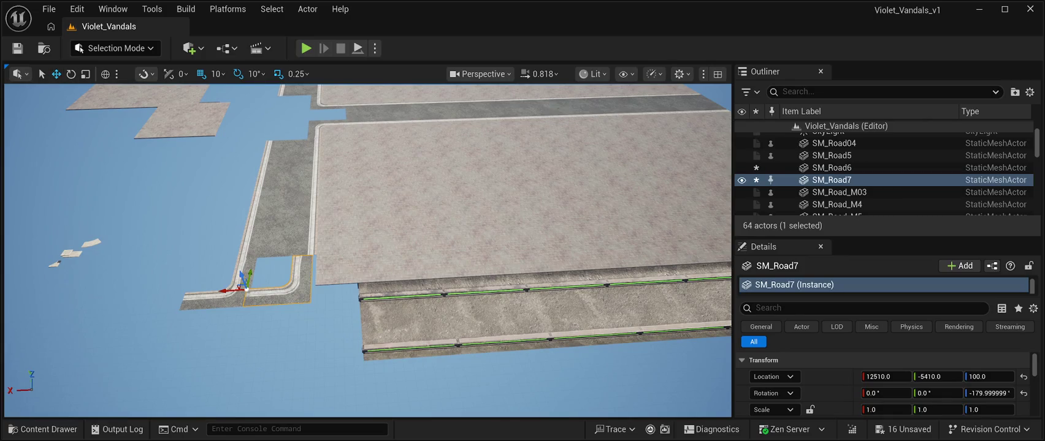
click(71, 74)
drag(270, 304, 221, 270)
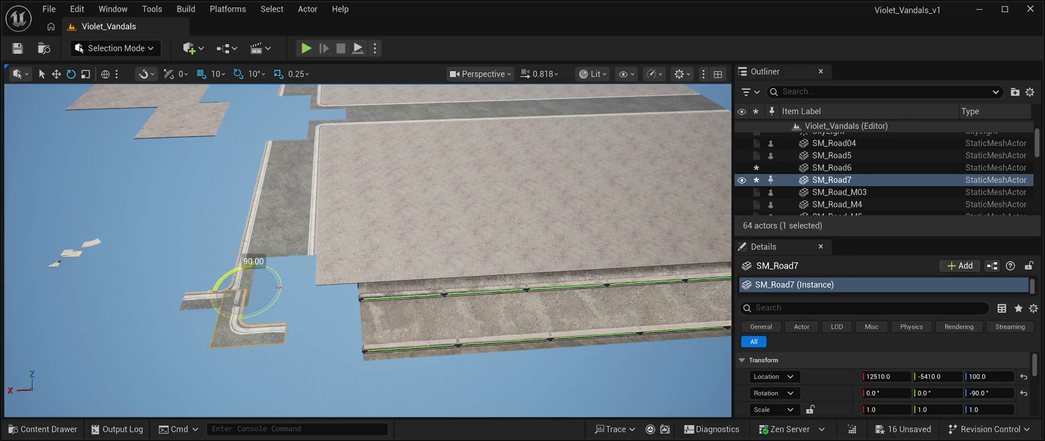
mouse_move(220, 270)
mouse_down()
mouse_move(213, 280)
mouse_move(270, 262)
mouse_move(281, 290)
mouse_up()
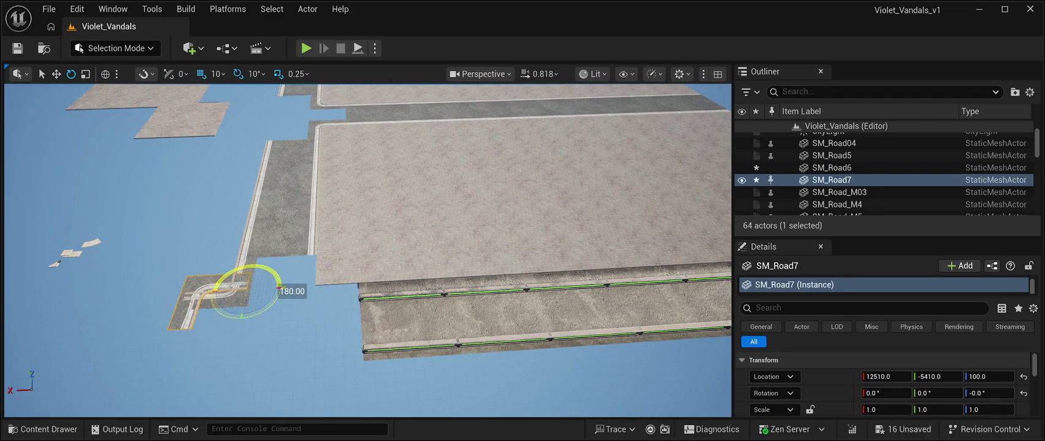
mouse_move(279, 288)
mouse_down()
mouse_move(245, 325)
mouse_move(275, 300)
mouse_move(263, 270)
mouse_move(220, 273)
mouse_move(211, 293)
mouse_move(212, 245)
mouse_move(211, 295)
mouse_up()
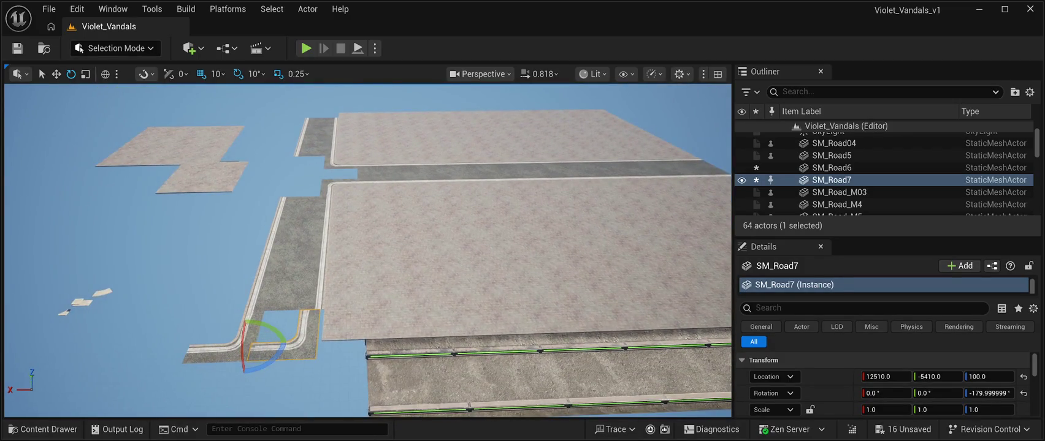
drag(211, 294, 187, 293)
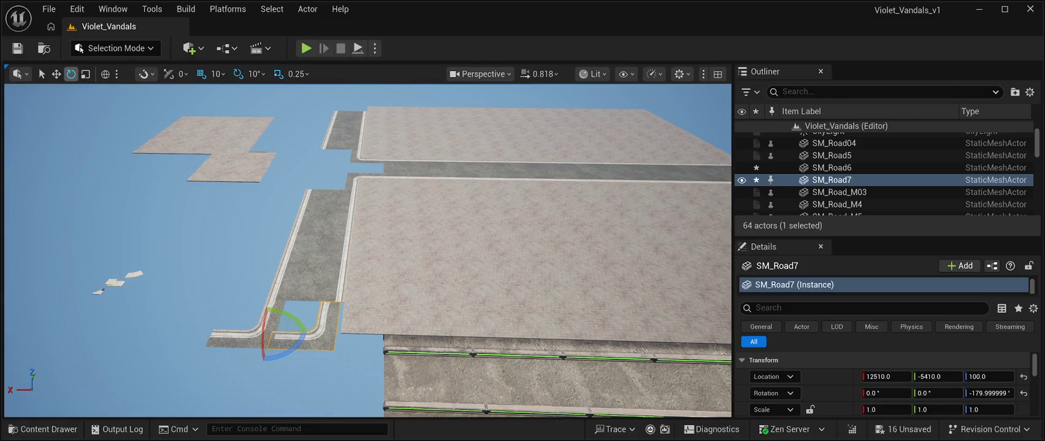
key(r)
click(43, 429)
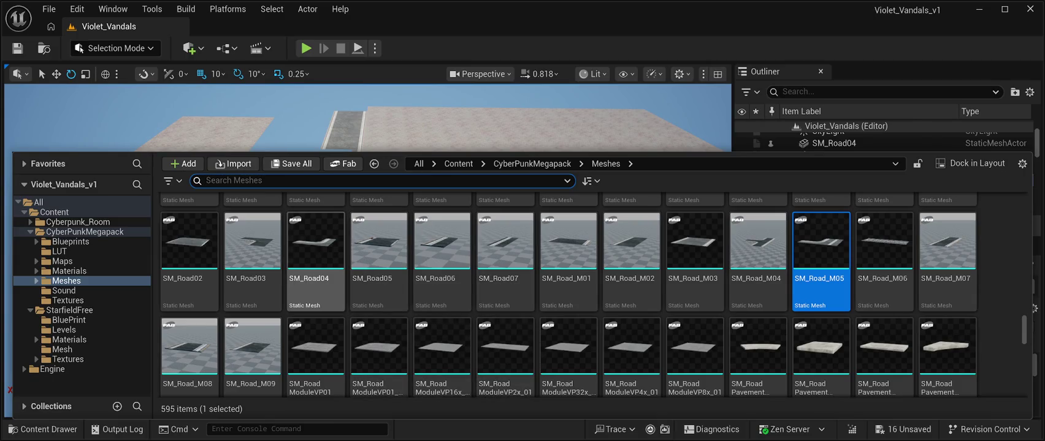
Step: Drag SM_Road03 from CyberPunkMegapack Meshes into the level and focus the view on it
click(252, 242)
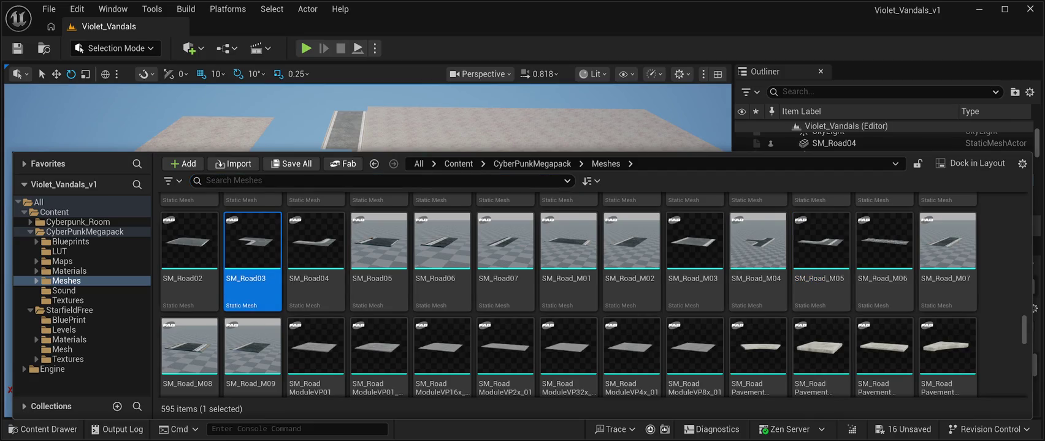
drag(252, 242, 294, 331)
double_click(834, 143)
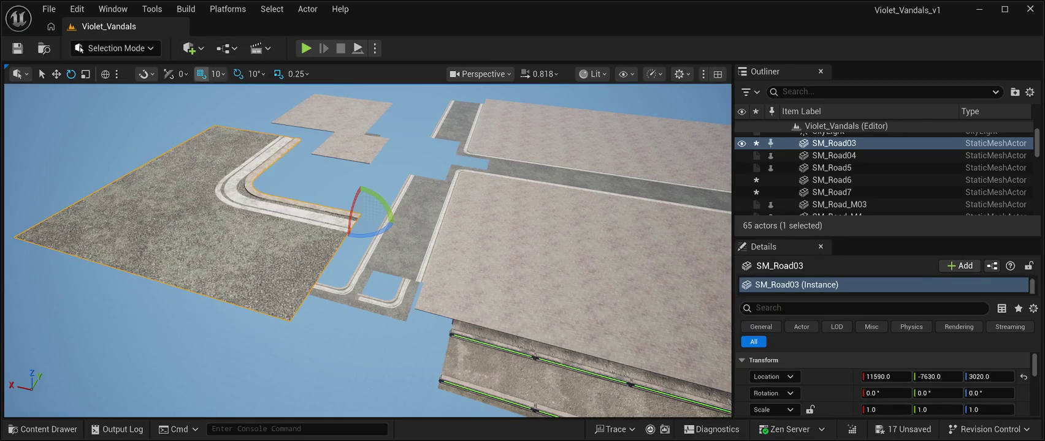
Step: Set SM_Road03's height to 100
click(56, 74)
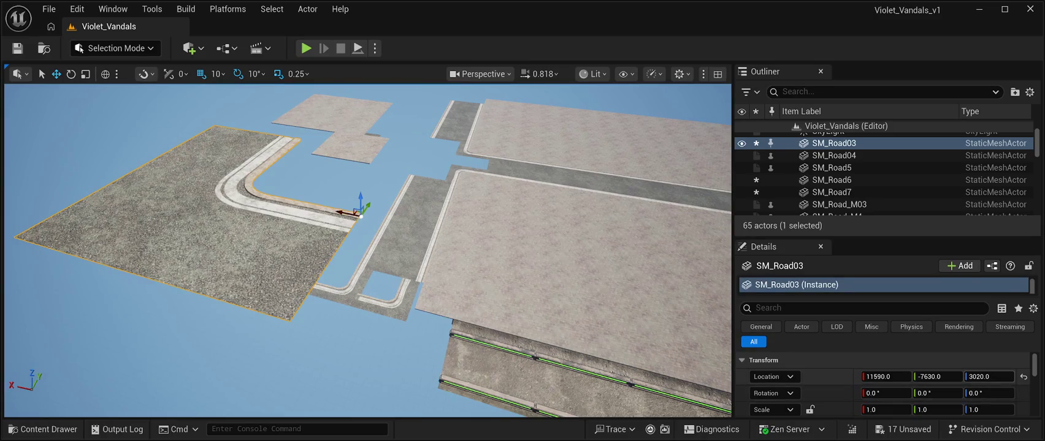
click(988, 376)
text(100)
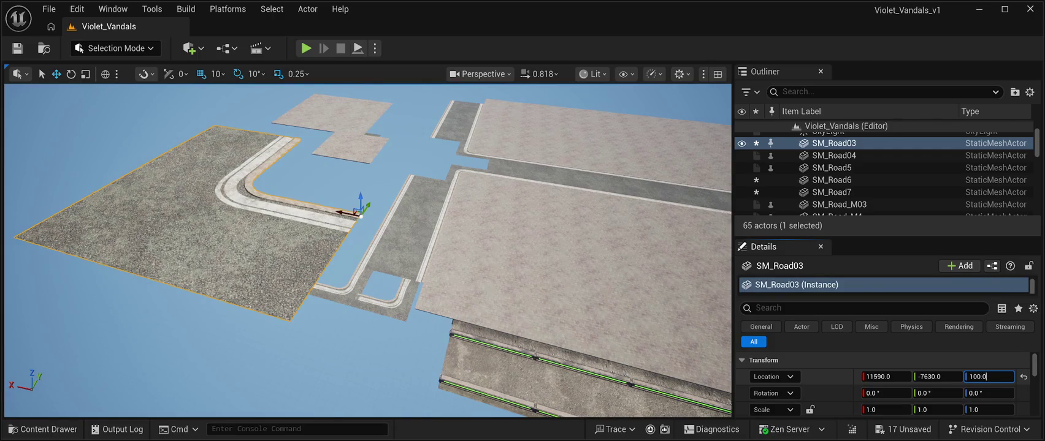
key(Return)
key(f)
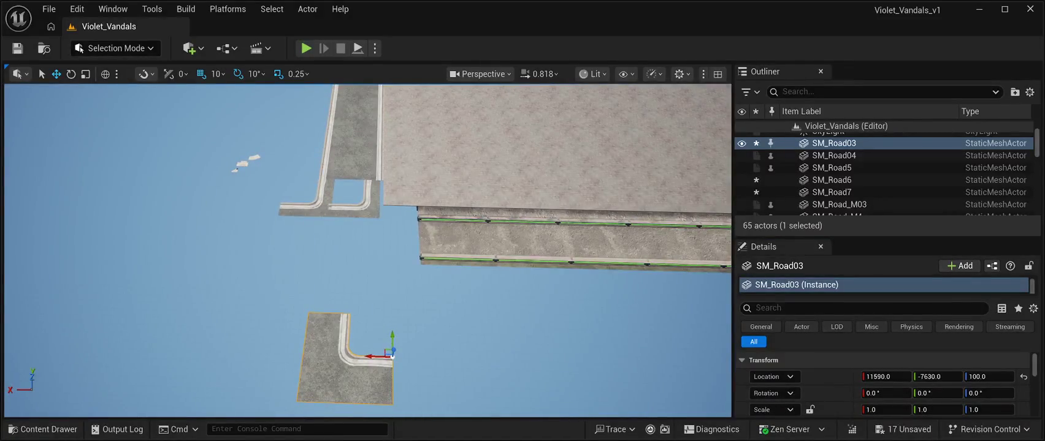
Step: Slide SM_Road03 along Y to -440 beside the other roads, then select SM_Road5
drag(392, 340, 391, 234)
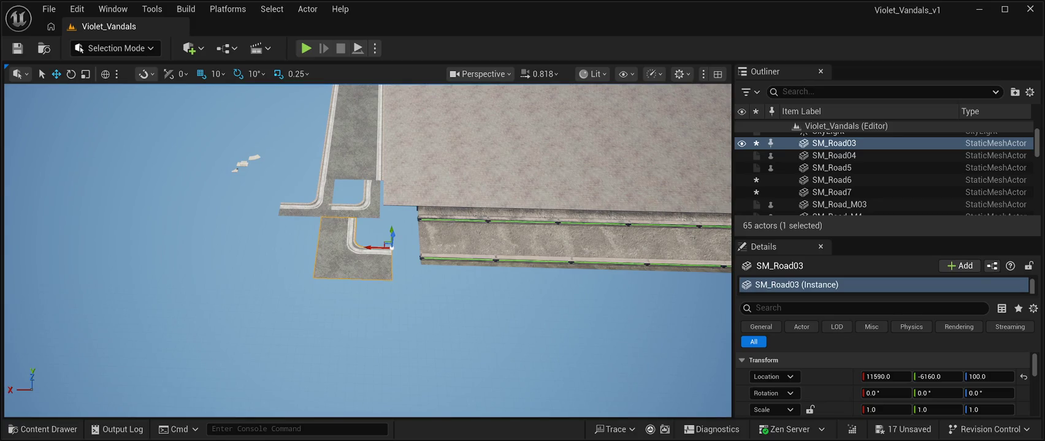
scroll(368, 246, down, 5)
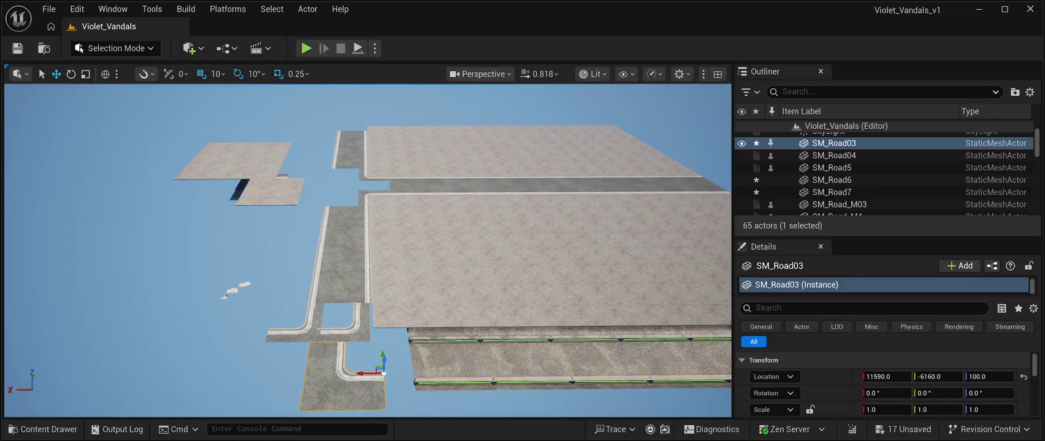
key(q)
key(w)
key(r)
drag(382, 372, 372, 184)
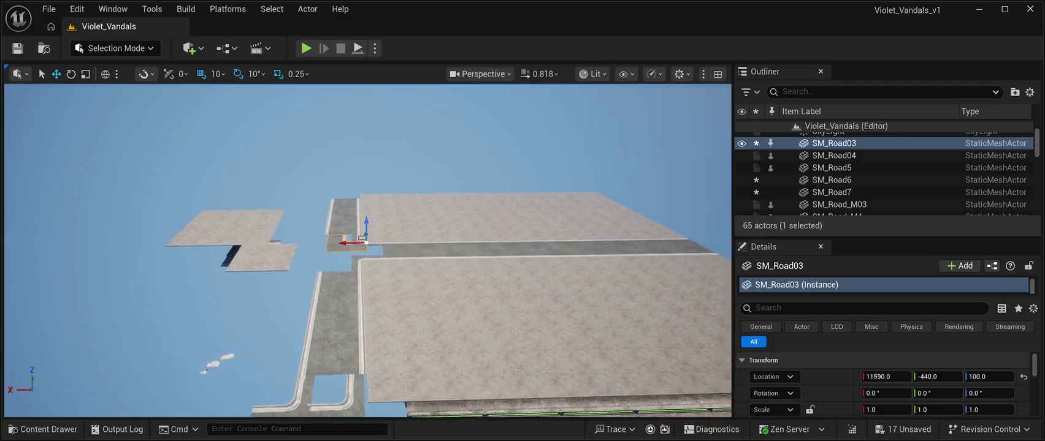
mouse_move(368, 245)
mouse_down()
mouse_move(347, 334)
mouse_move(399, 232)
mouse_up()
click(398, 232)
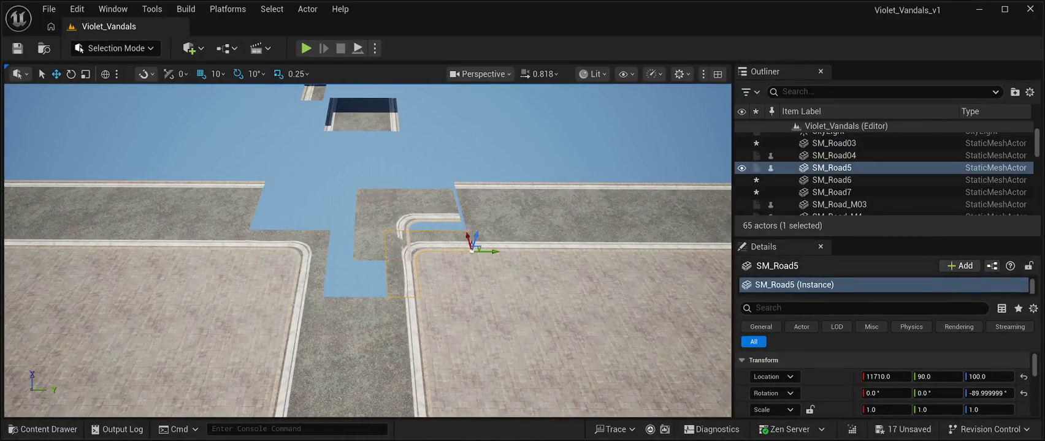
Step: Slide SM_Road5 to X 13390, SM_Road03 back to X 11210, and SM_Road04 to X 13280
drag(469, 240, 442, 140)
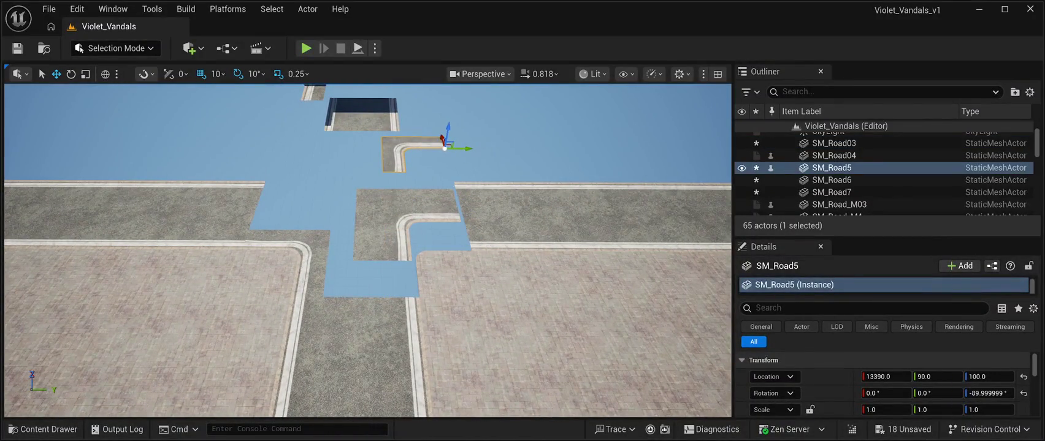
click(411, 248)
mouse_move(412, 252)
mouse_down()
mouse_move(418, 279)
mouse_move(446, 297)
mouse_move(418, 277)
mouse_move(336, 287)
mouse_move(335, 261)
mouse_move(334, 289)
mouse_up()
click(368, 251)
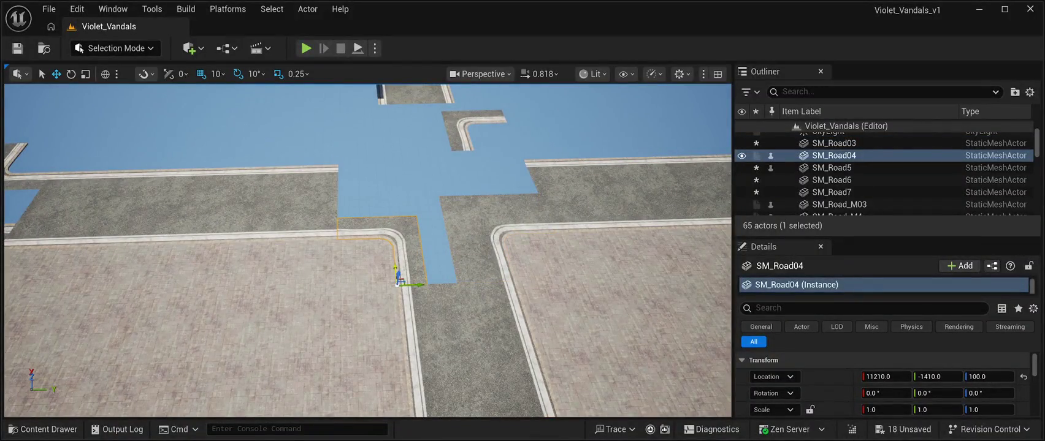
drag(398, 276, 381, 125)
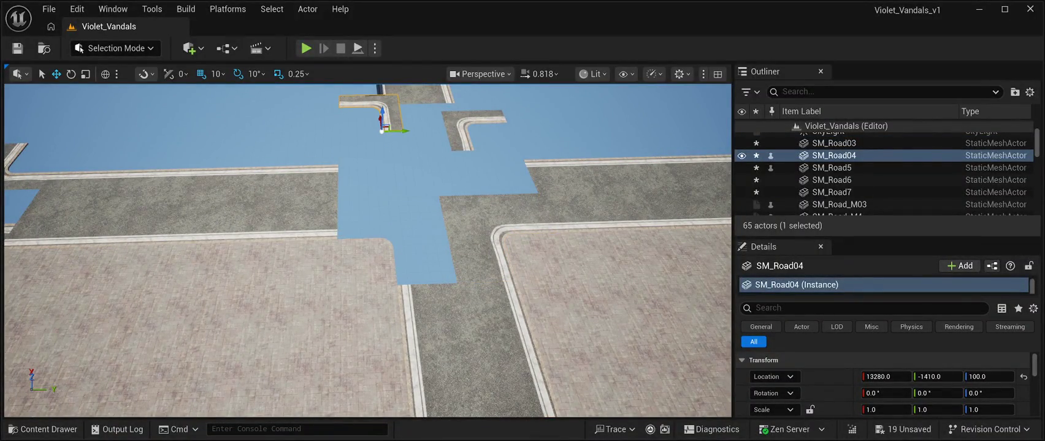
Step: Duplicate SM_Road03 and fit the 90°-rotated copy SM_Road4 into the corner at 11710, -1910, 100
click(516, 277)
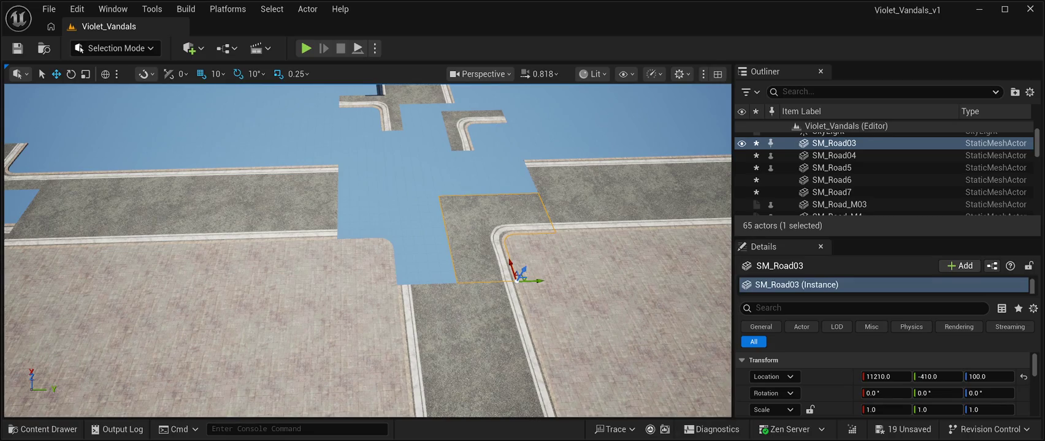
key(ctrl+d)
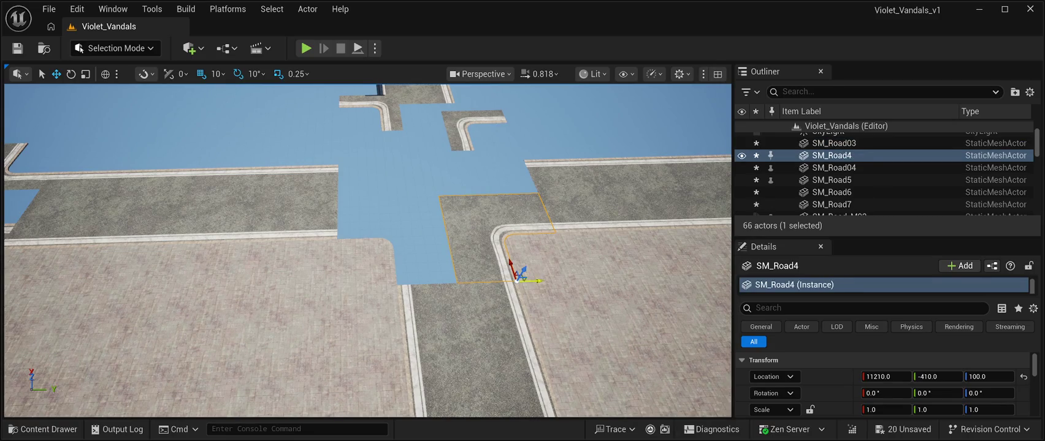
drag(518, 278, 402, 283)
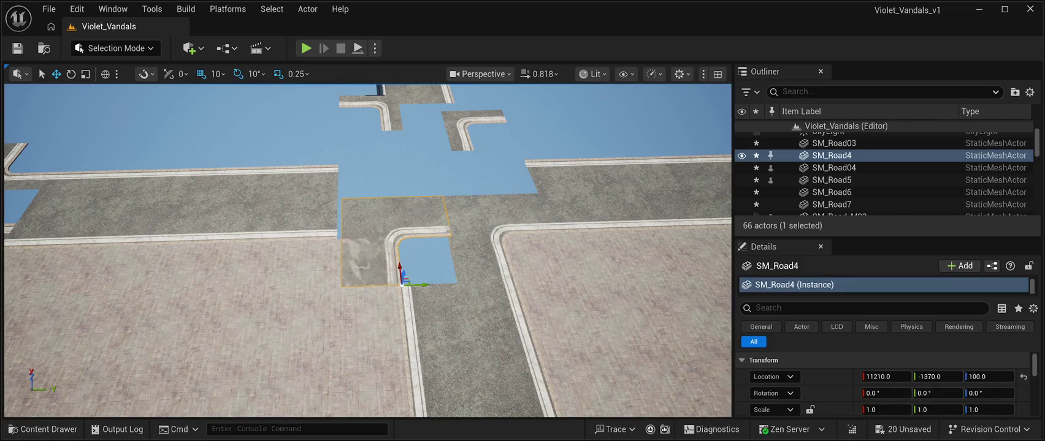
key(e)
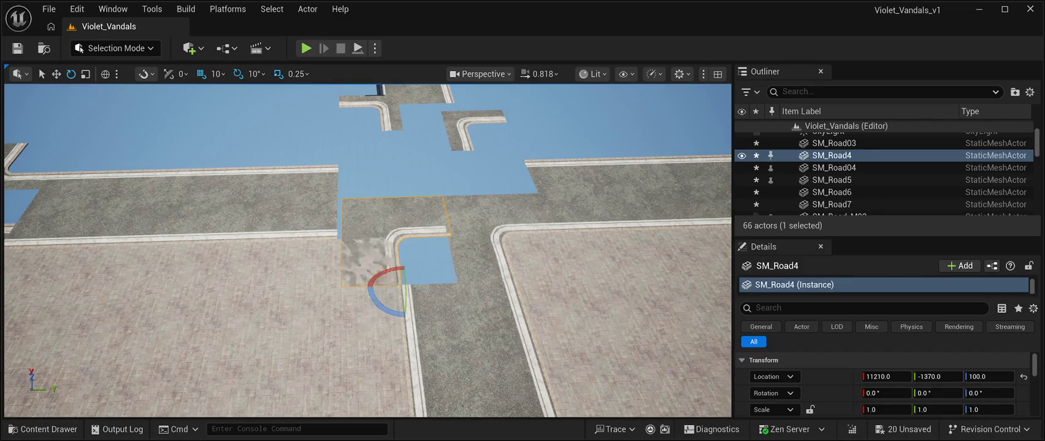
mouse_move(372, 302)
mouse_down()
mouse_move(407, 262)
mouse_move(423, 275)
mouse_up()
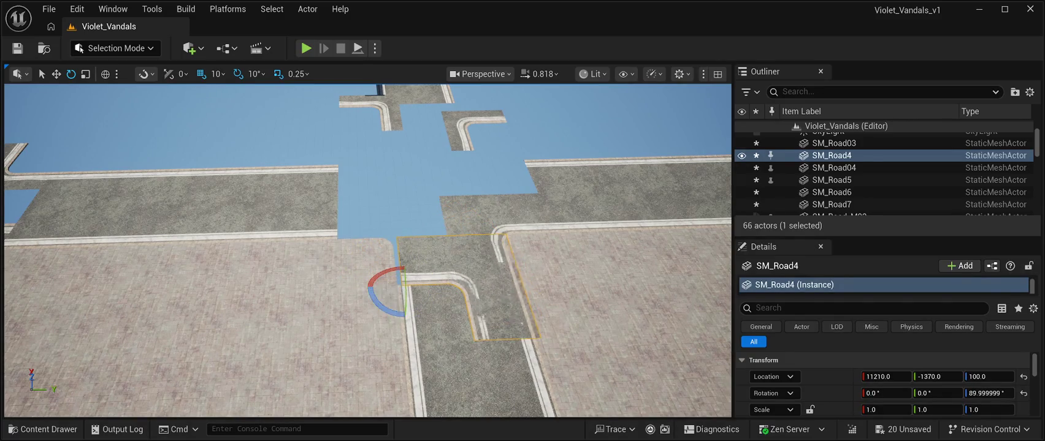
key(w)
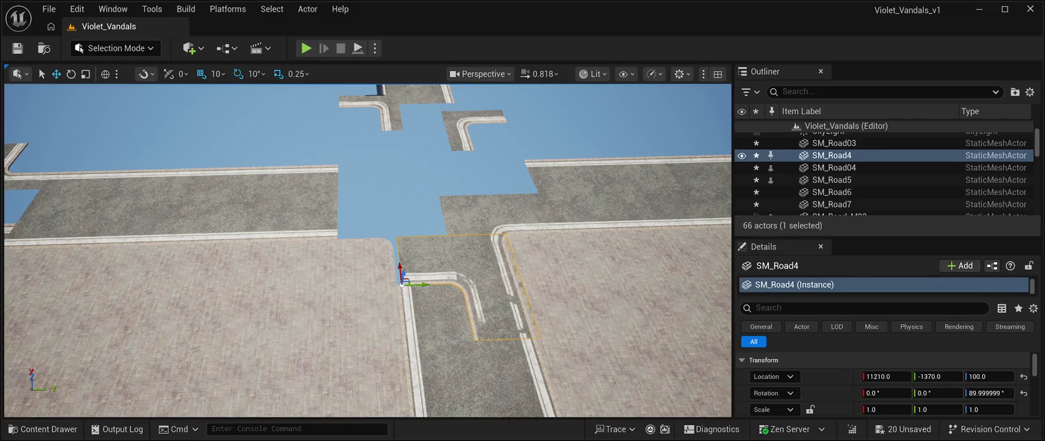
mouse_move(402, 283)
mouse_down()
mouse_move(411, 217)
mouse_move(359, 232)
mouse_up()
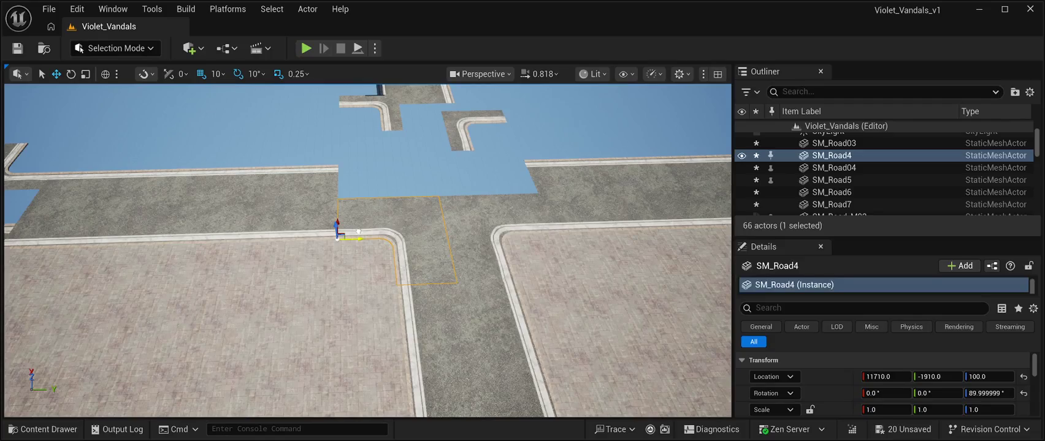
click(429, 171)
mouse_move(429, 171)
mouse_down()
mouse_move(429, 208)
mouse_move(349, 239)
mouse_move(338, 259)
mouse_move(212, 214)
mouse_up()
Step: Move the lower floor tile, SM_Road_M05, SM_Road04 and SM_Road5 up-left to about X 15100–15800
click(339, 258)
click(397, 327)
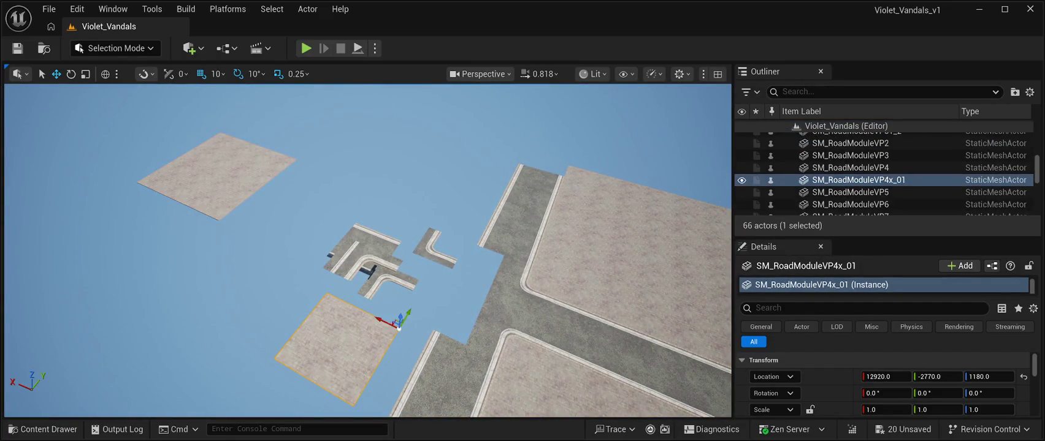
drag(389, 320, 233, 230)
click(386, 270)
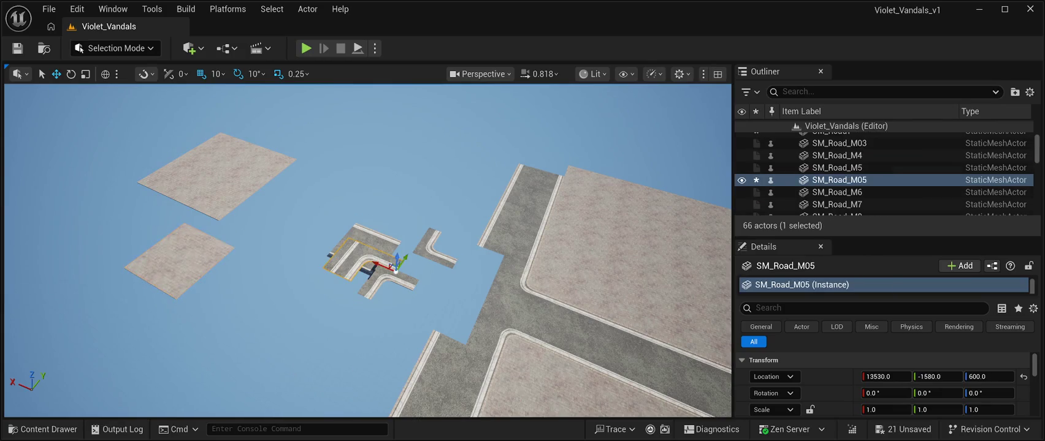
drag(395, 271, 280, 236)
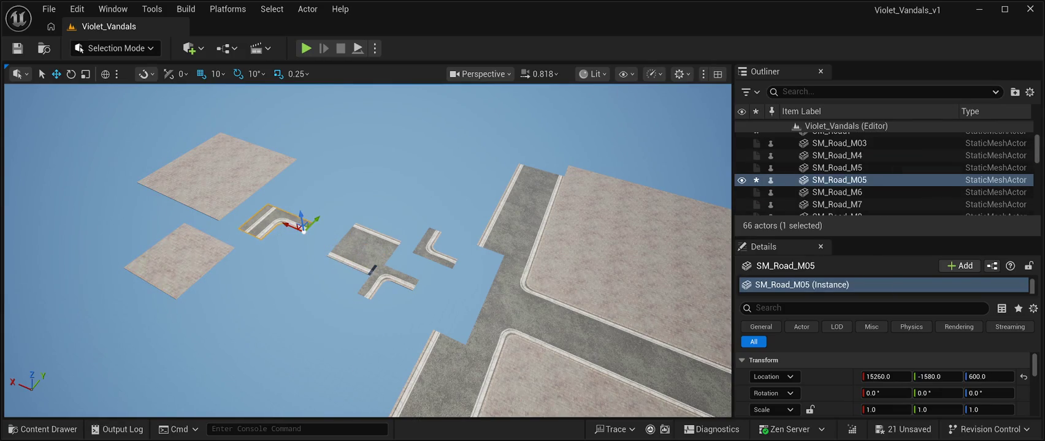
click(386, 283)
drag(397, 284, 312, 244)
click(442, 232)
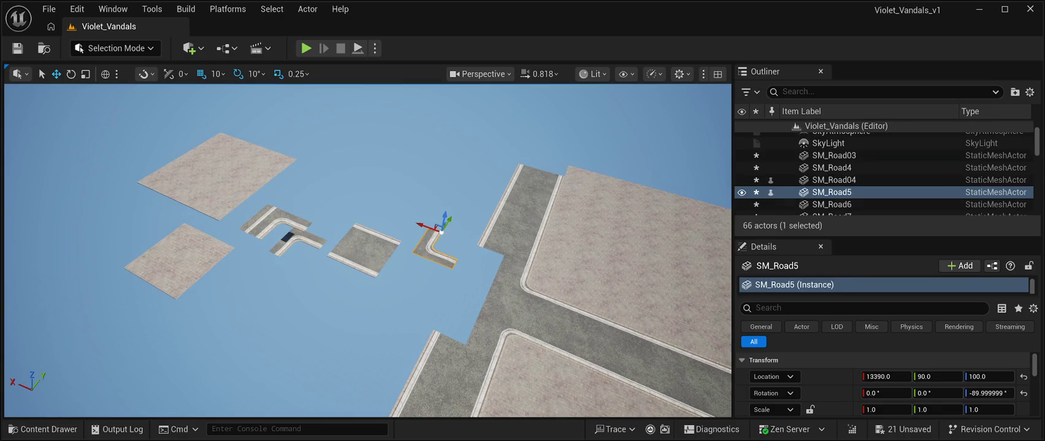
drag(430, 225, 325, 184)
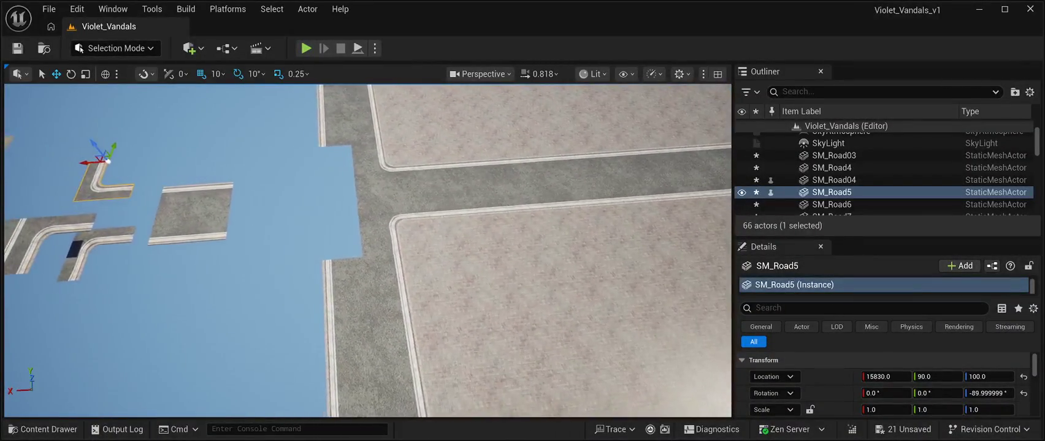
click(832, 167)
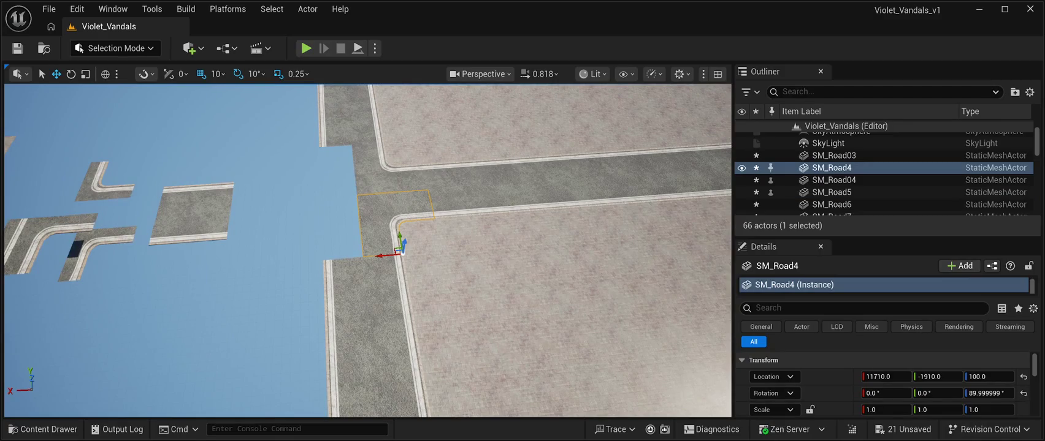
Step: Duplicate SM_Road4 as SM_Road8, rotate it 180° and place it at 13210, -1410, 100
key(ctrl+d)
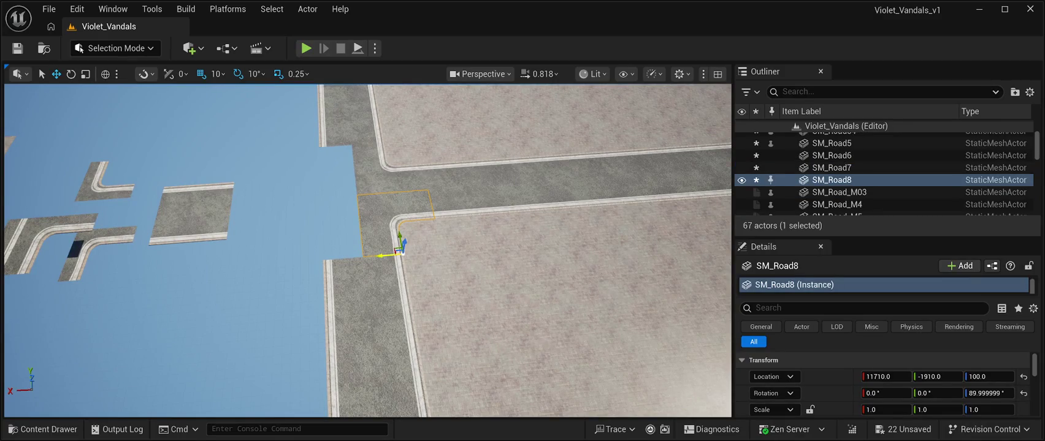
drag(380, 255, 293, 253)
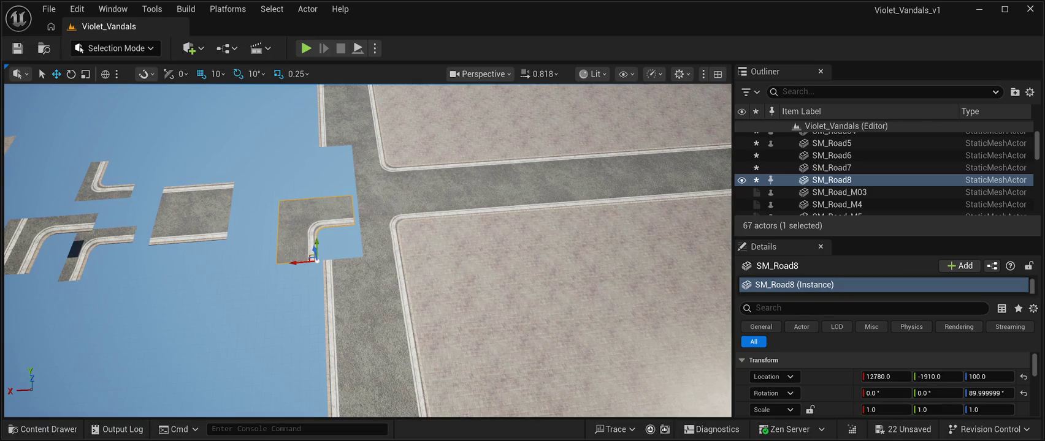
key(e)
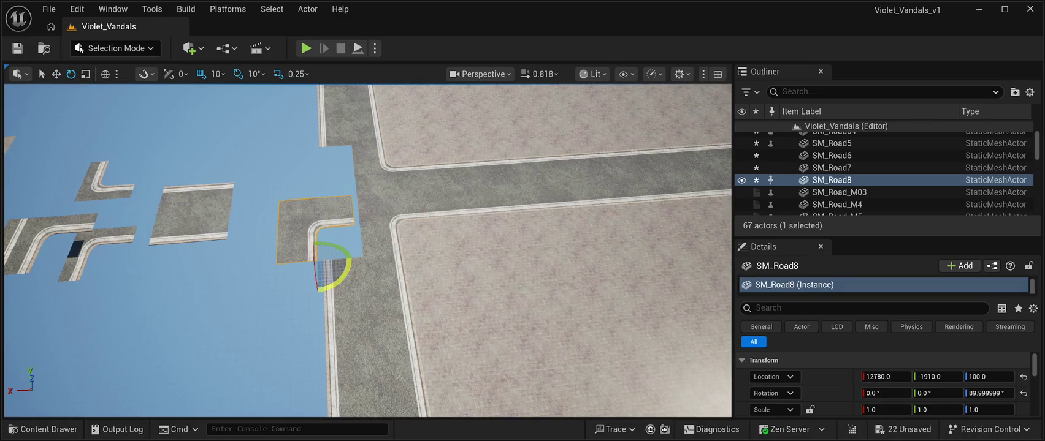
mouse_move(281, 265)
mouse_down()
mouse_move(268, 285)
mouse_move(303, 298)
mouse_move(342, 294)
mouse_move(362, 269)
mouse_move(347, 228)
mouse_up()
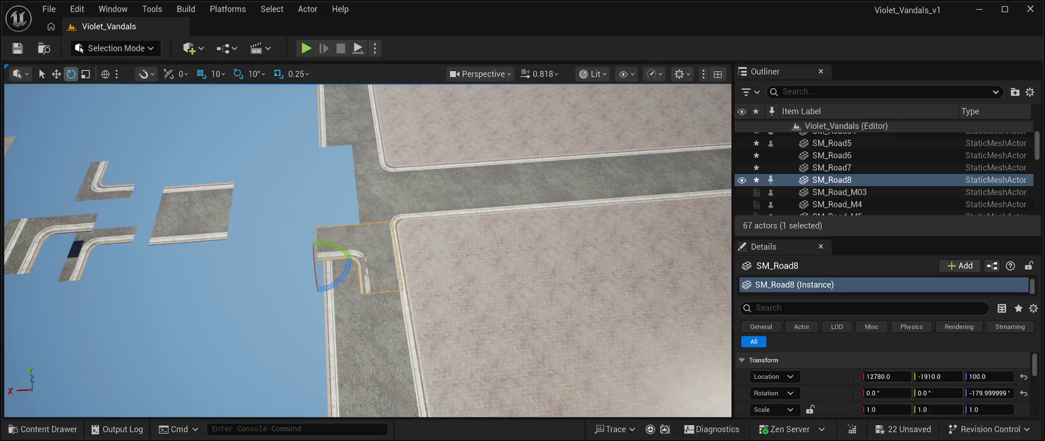
key(w)
drag(297, 248, 264, 254)
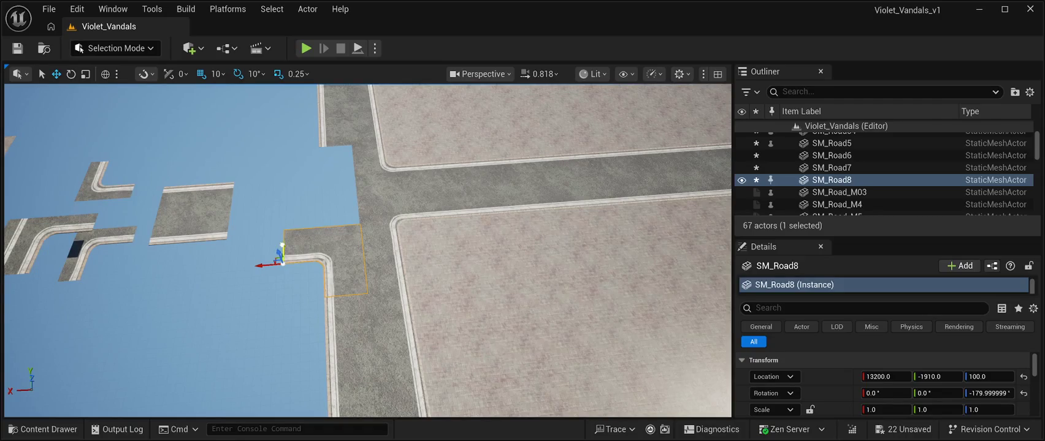
mouse_move(282, 245)
mouse_down()
mouse_move(287, 206)
mouse_move(291, 213)
mouse_up()
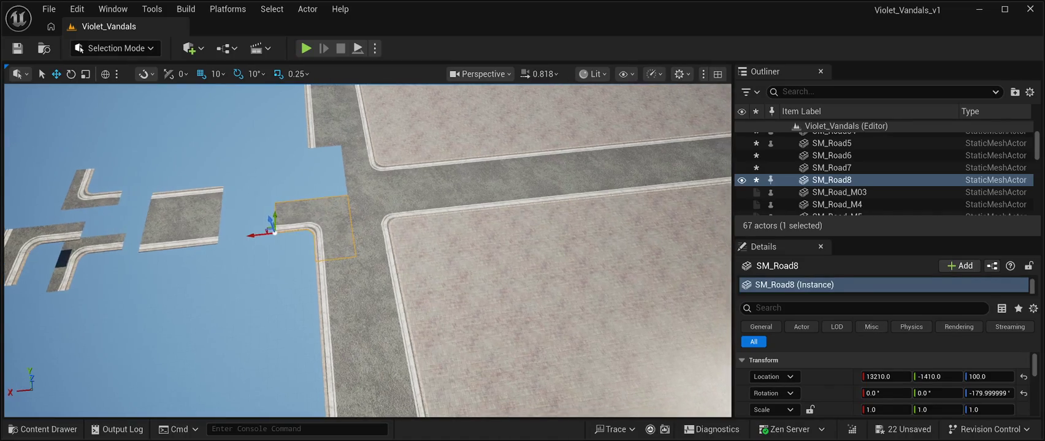
click(153, 337)
Step: Duplicate SM_Road8 as SM_Road9 and rotate the copy -90° around Z
key(w)
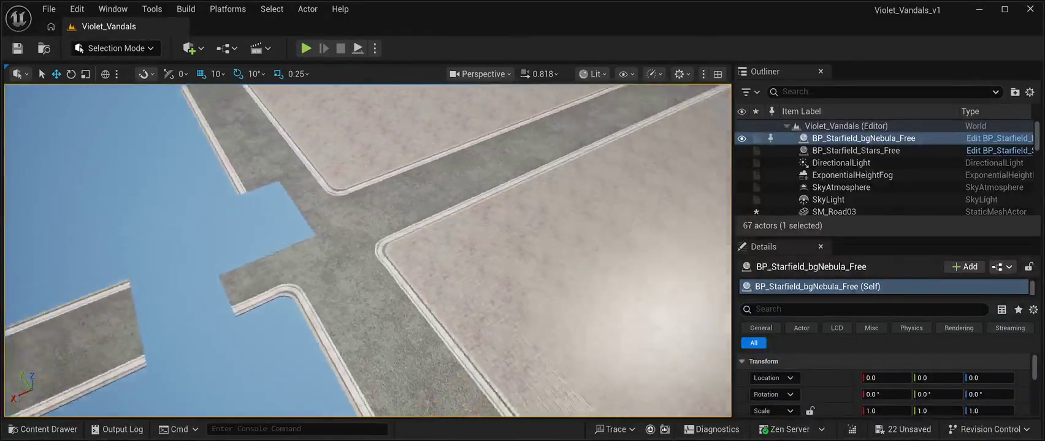
key(a)
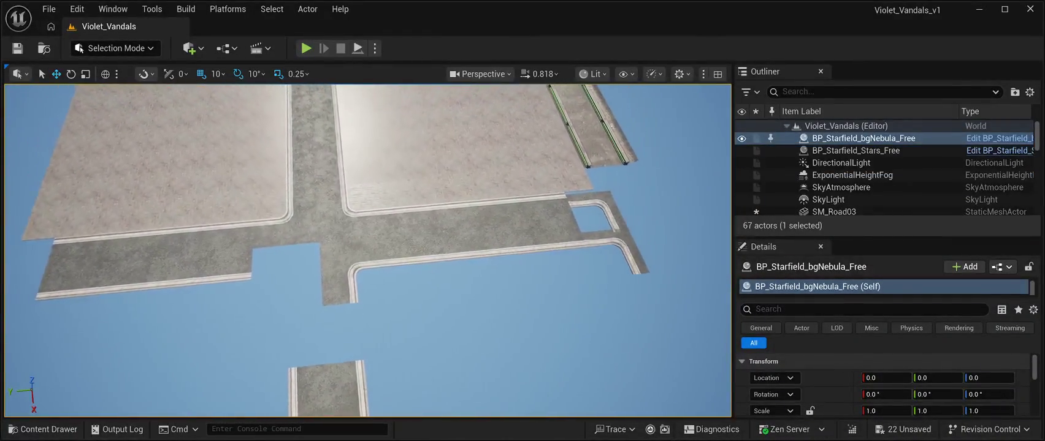
click(368, 270)
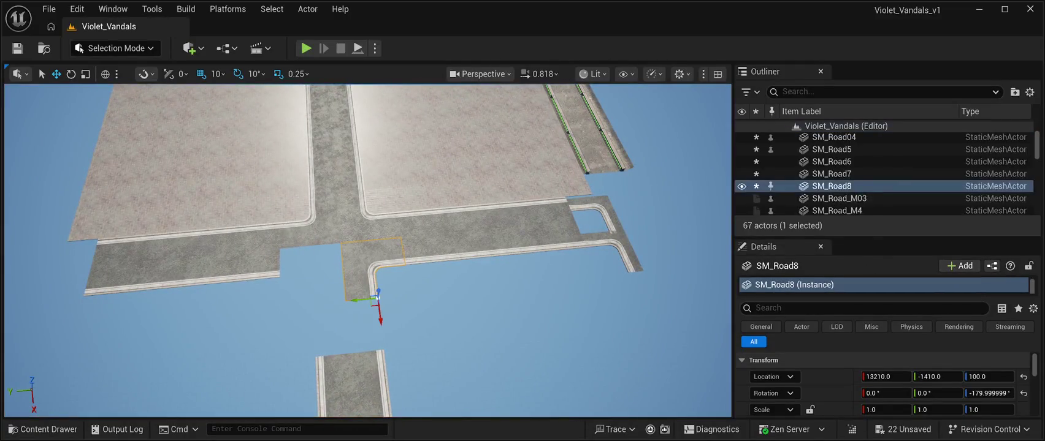
key(ctrl+d)
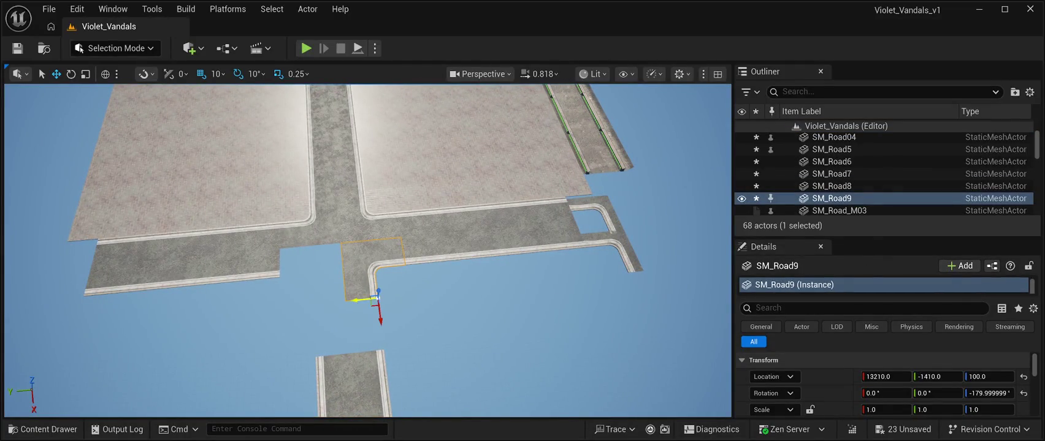
drag(362, 300, 289, 308)
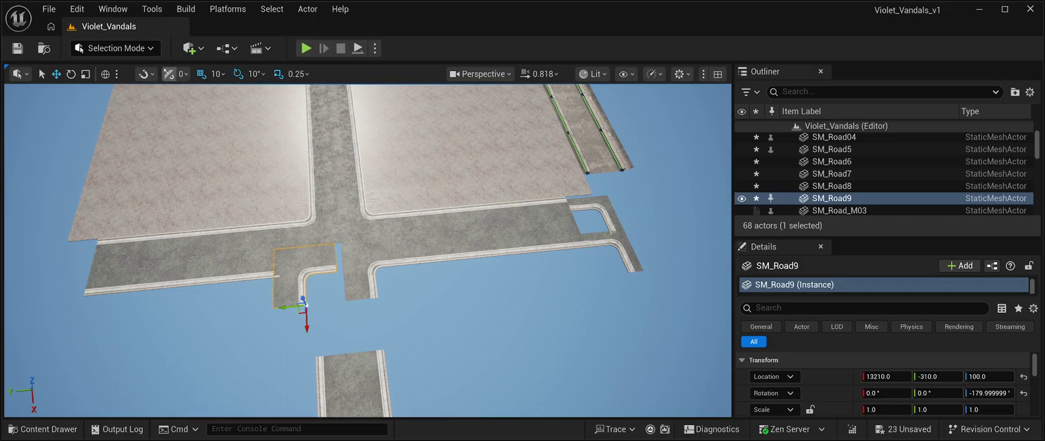
click(70, 73)
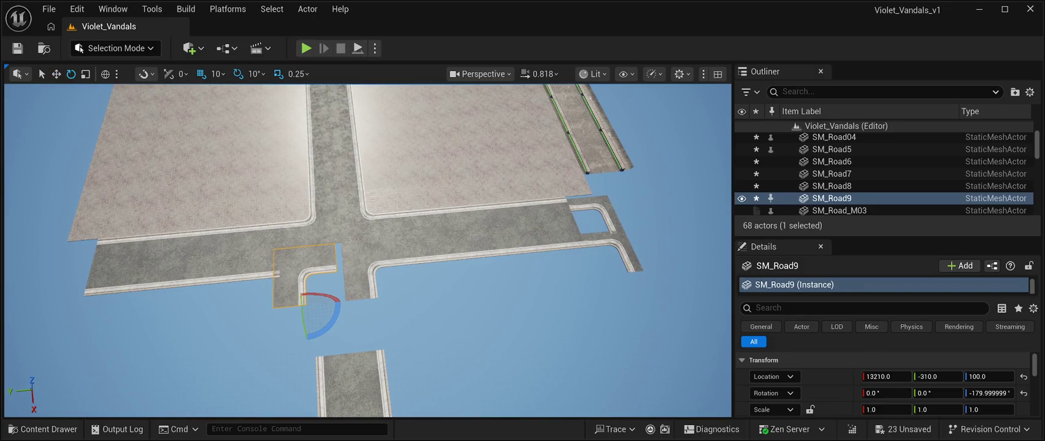
mouse_move(321, 331)
mouse_down()
mouse_move(294, 337)
mouse_move(274, 310)
mouse_up()
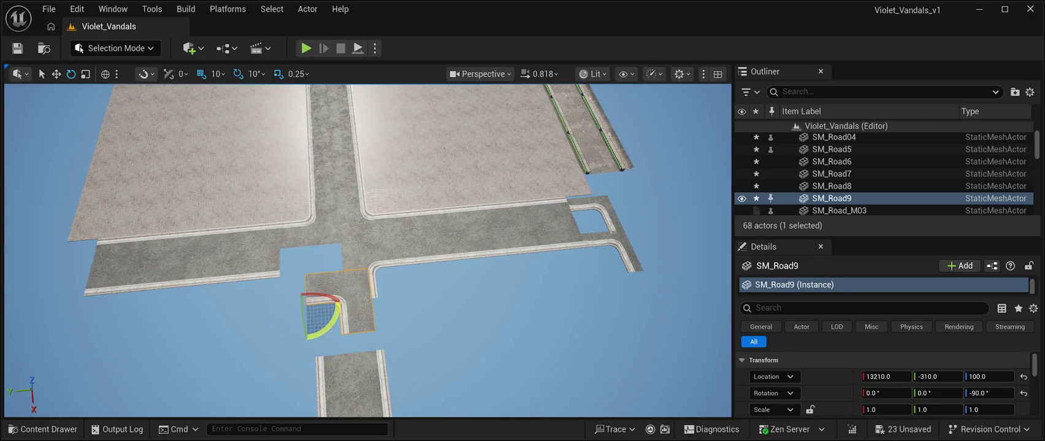
Step: Move SM_Road9 to X 12710, Y 90, flush against the pavement block
click(368, 264)
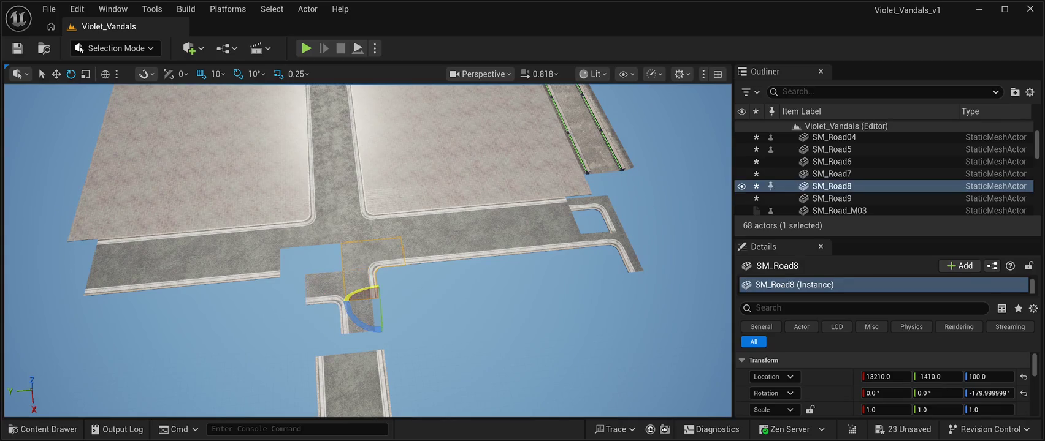
key(w)
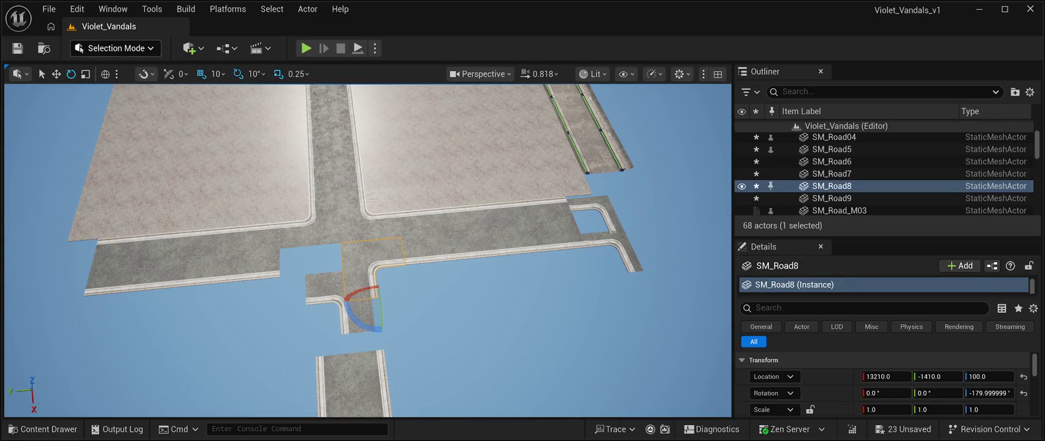
key(w)
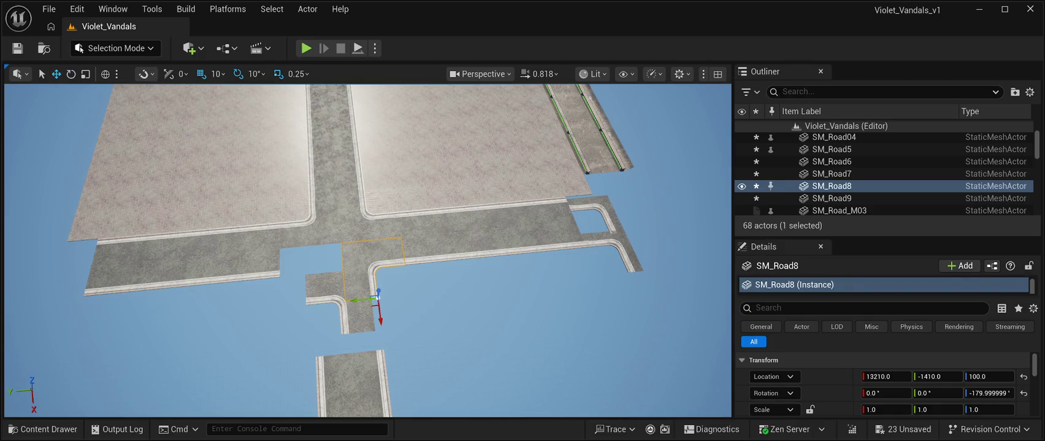
click(306, 301)
drag(306, 305, 256, 302)
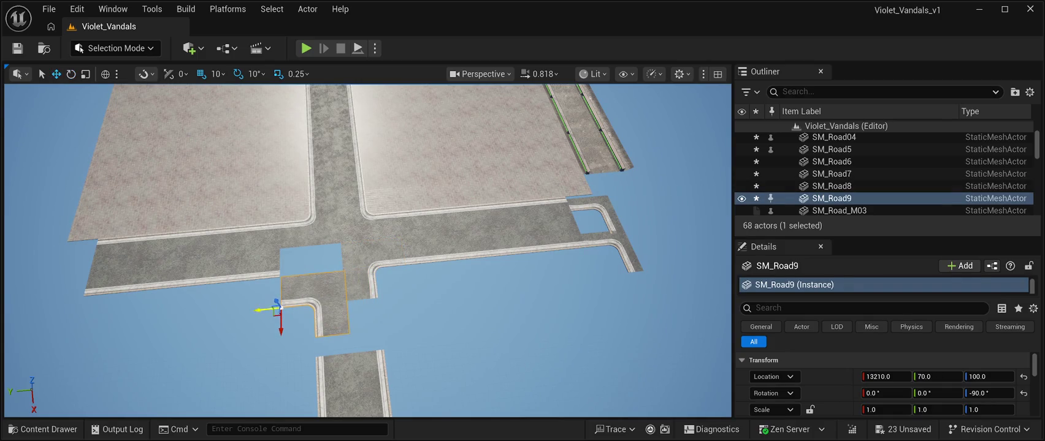
drag(288, 331, 288, 301)
scroll(368, 251, down, 6)
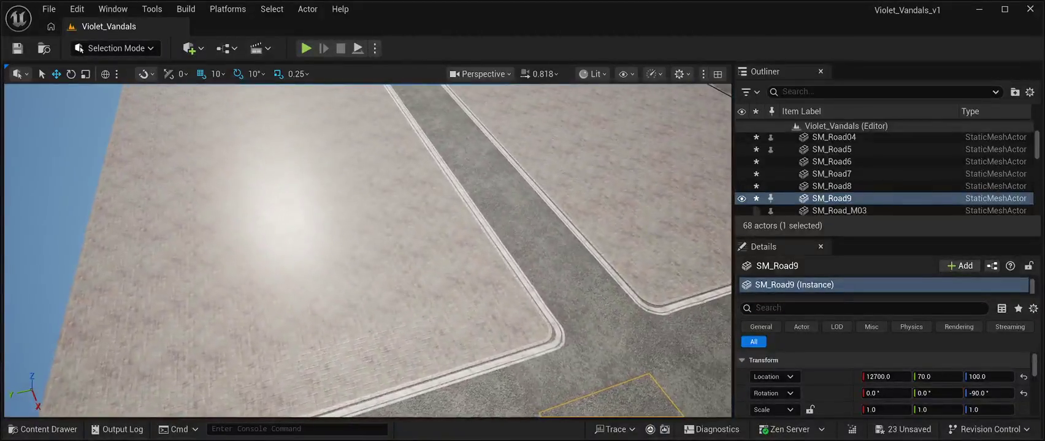
key(f)
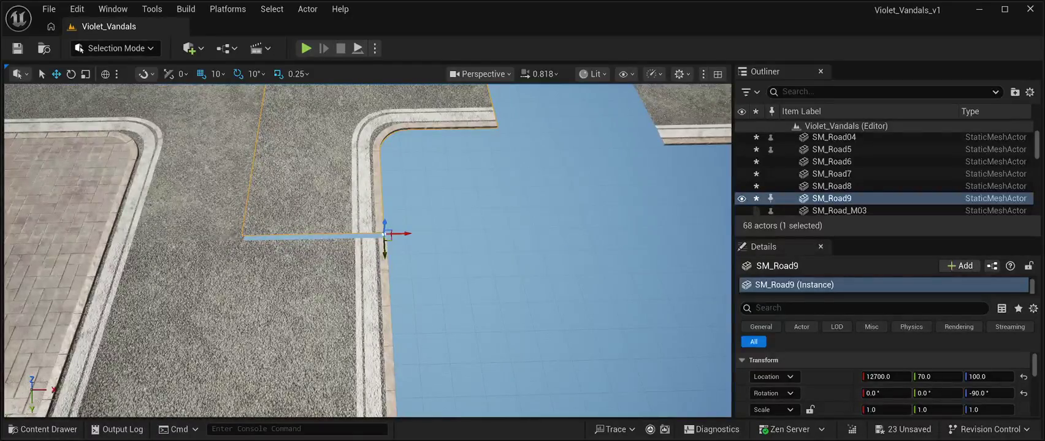
drag(384, 250, 385, 252)
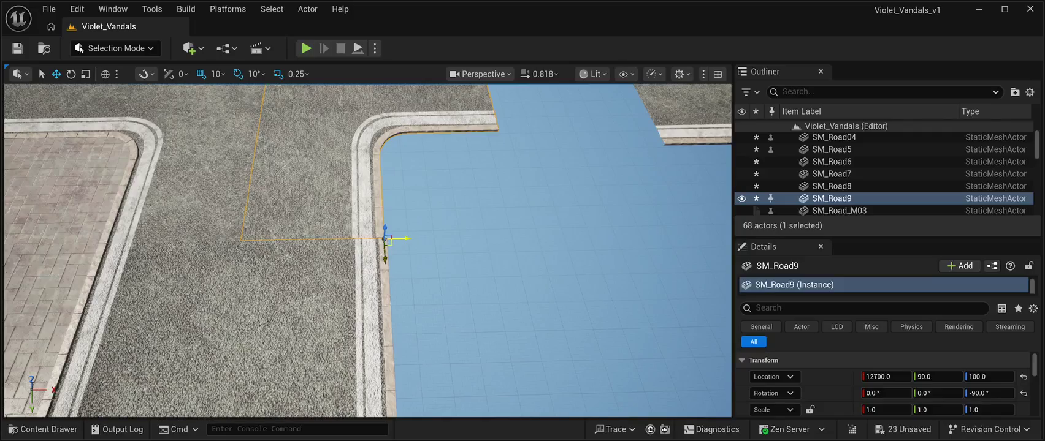
drag(396, 241, 399, 241)
double_click(864, 138)
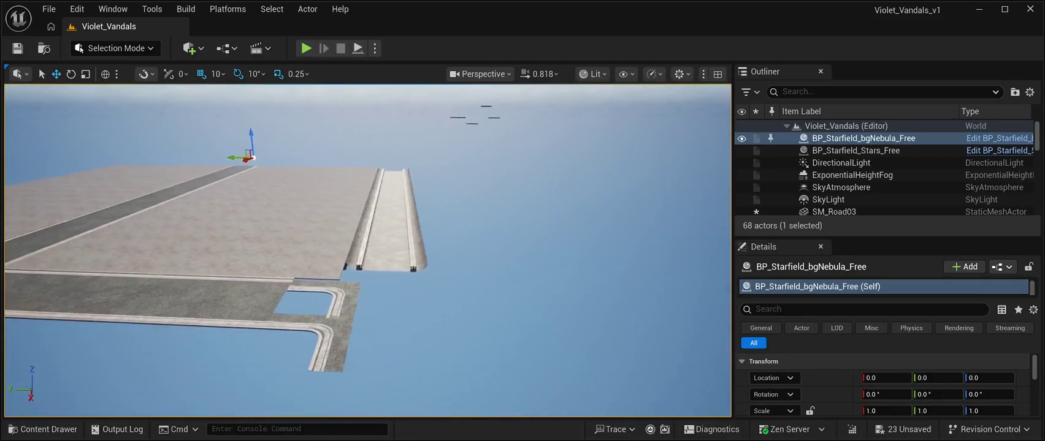
Step: Delete the SM_Road7, SM_Road6 and SM_Road_M18 pieces from the level
click(374, 297)
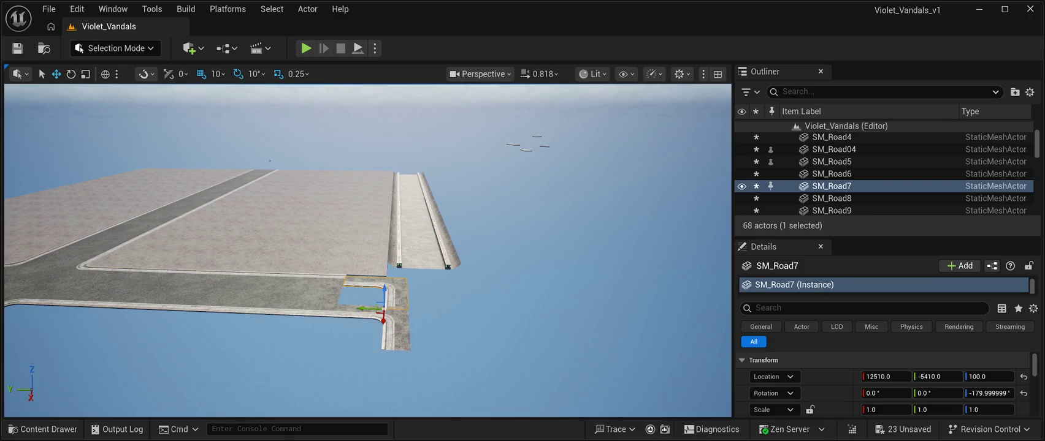
key(Delete)
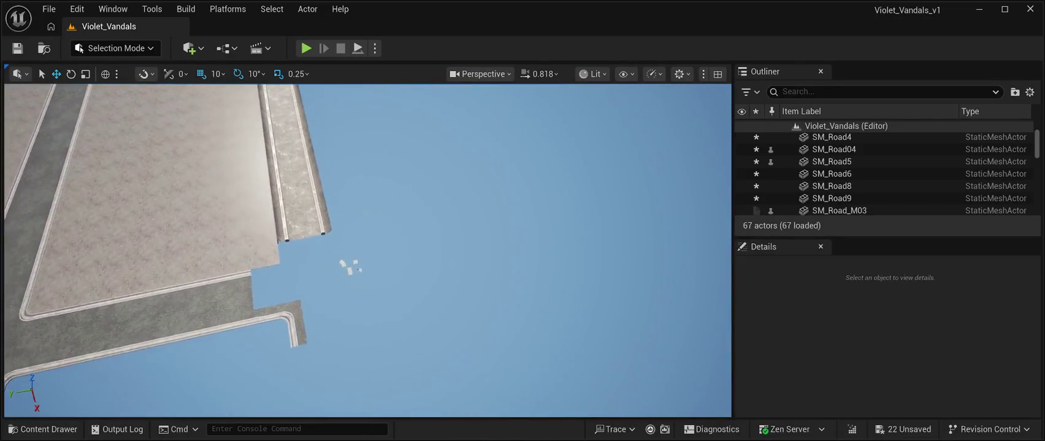
click(392, 279)
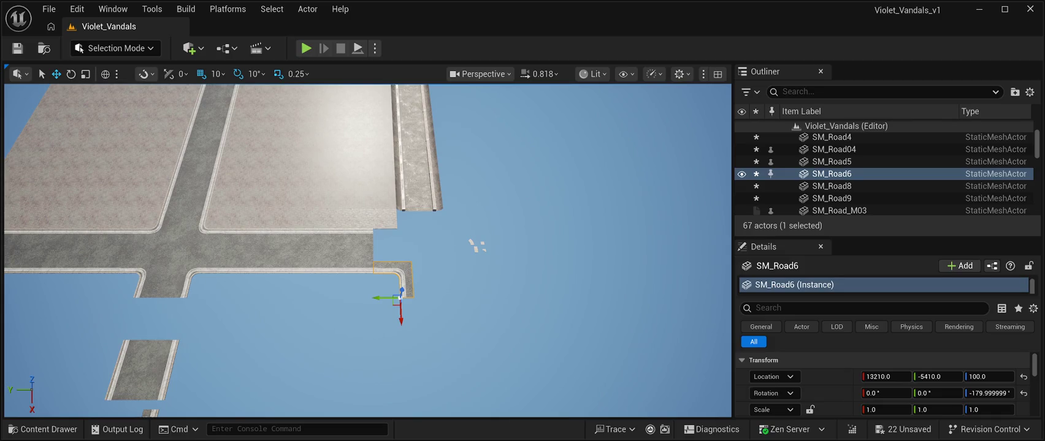
key(Delete)
click(347, 251)
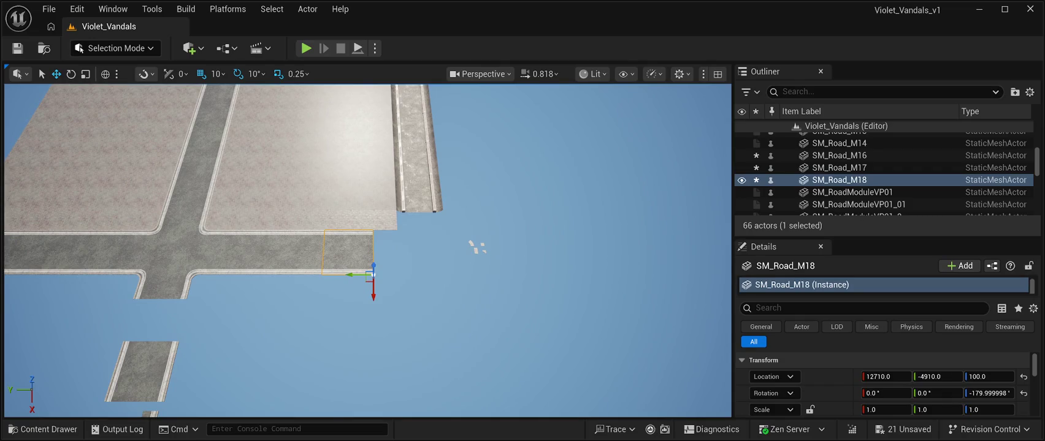
key(Delete)
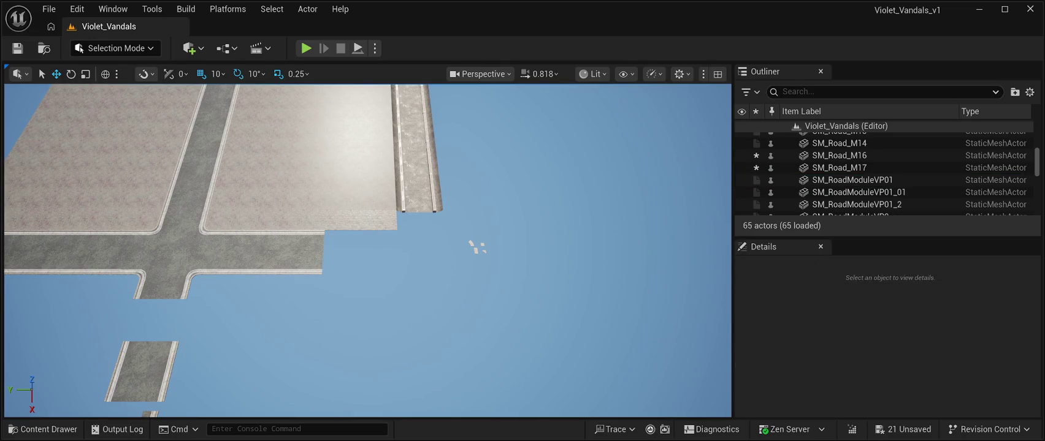
click(147, 279)
Step: Duplicate SM_Road9 as SM_Road10 and slide it along Y to -3900 at the road's end
key(ctrl+d)
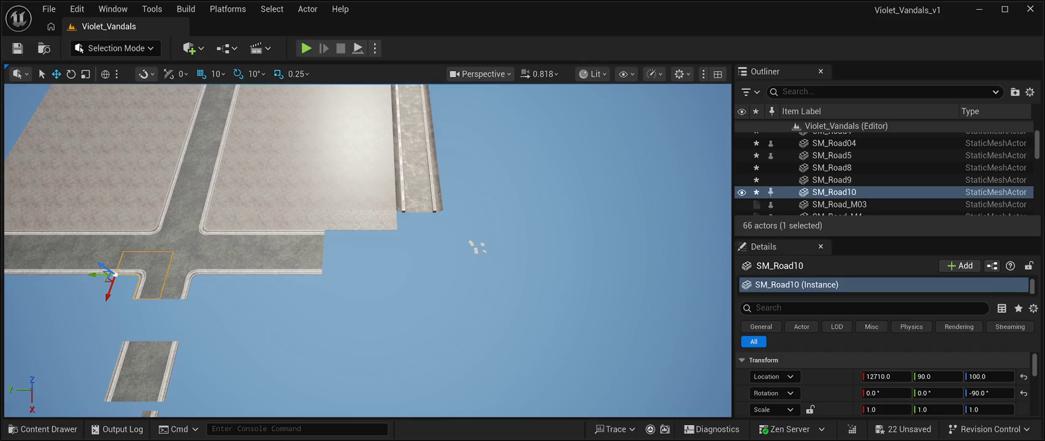
drag(115, 274, 298, 274)
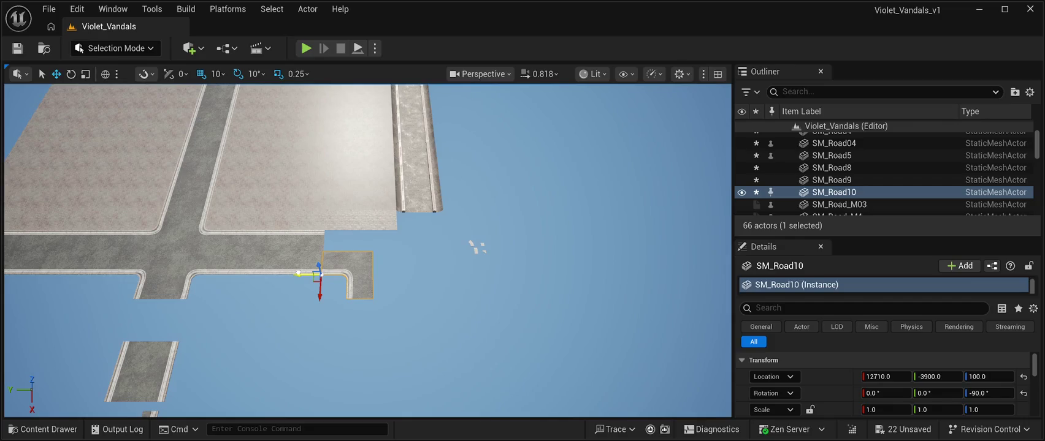
scroll(368, 252, up, 5)
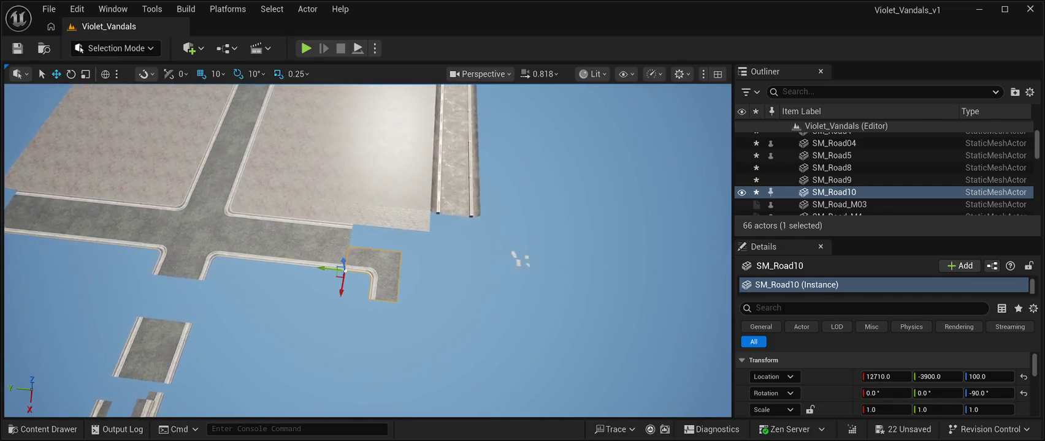
scroll(368, 251, up, 5)
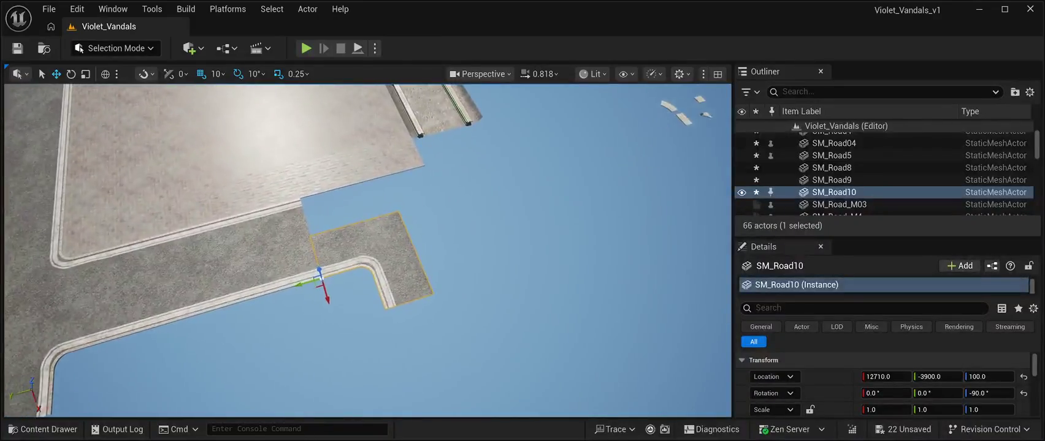
drag(368, 252, 399, 300)
scroll(656, 220, down, 5)
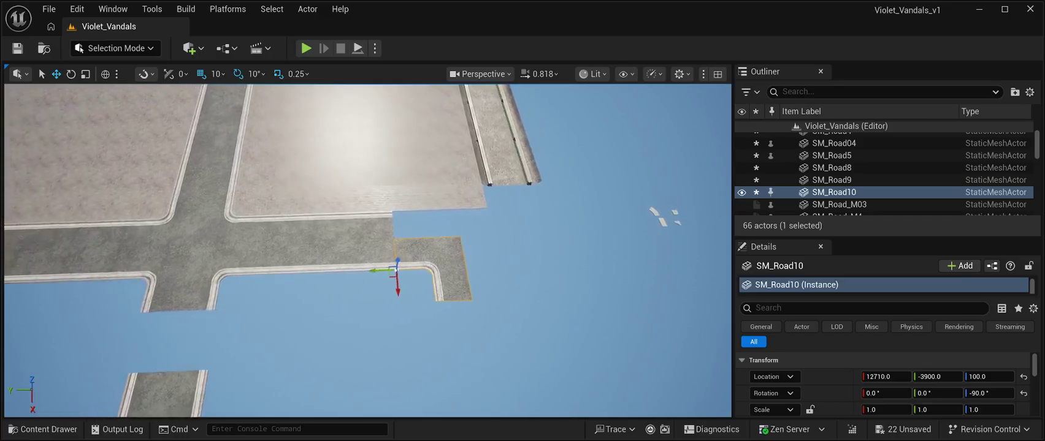
drag(368, 251, 257, 252)
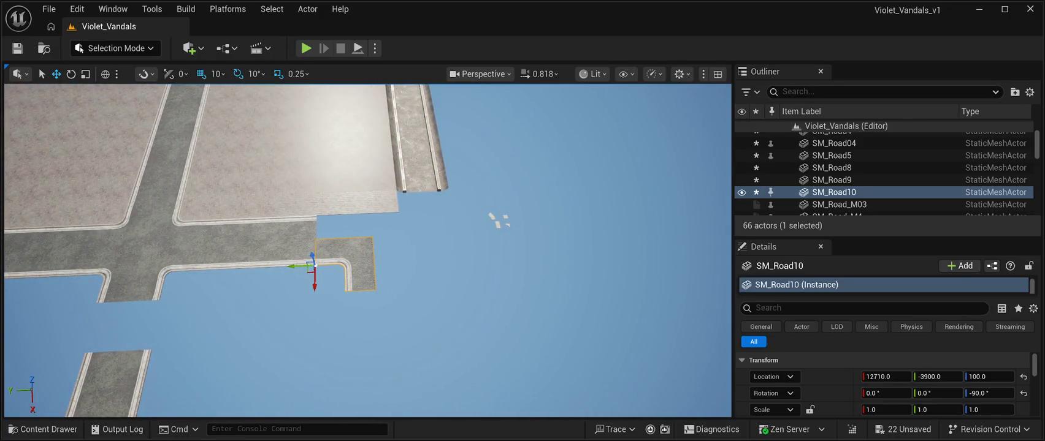
click(497, 220)
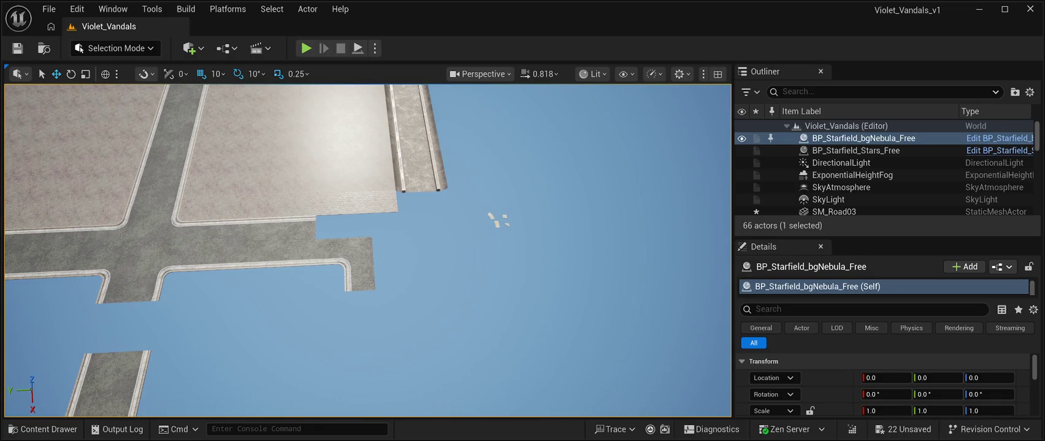
Step: Delete SM_Road_M11 and replace it with a copy of SM_Road_M9 at 11210, -410, 100
click(172, 224)
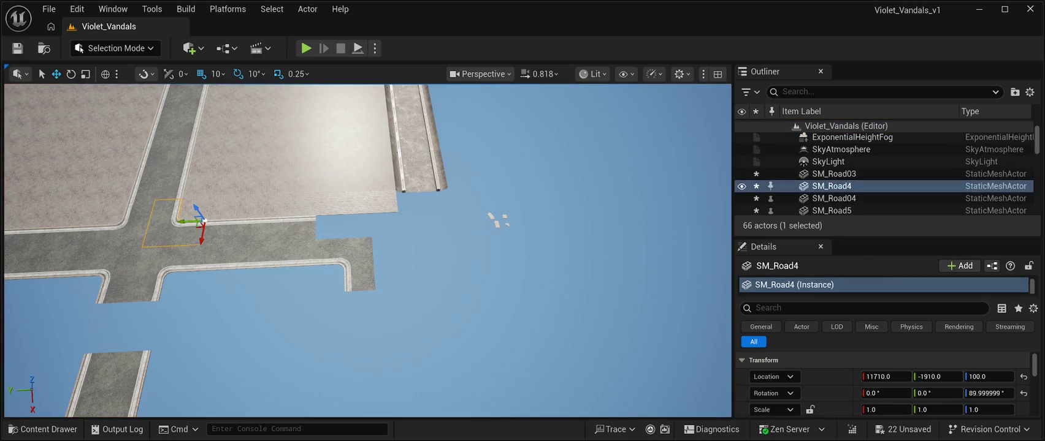
click(159, 179)
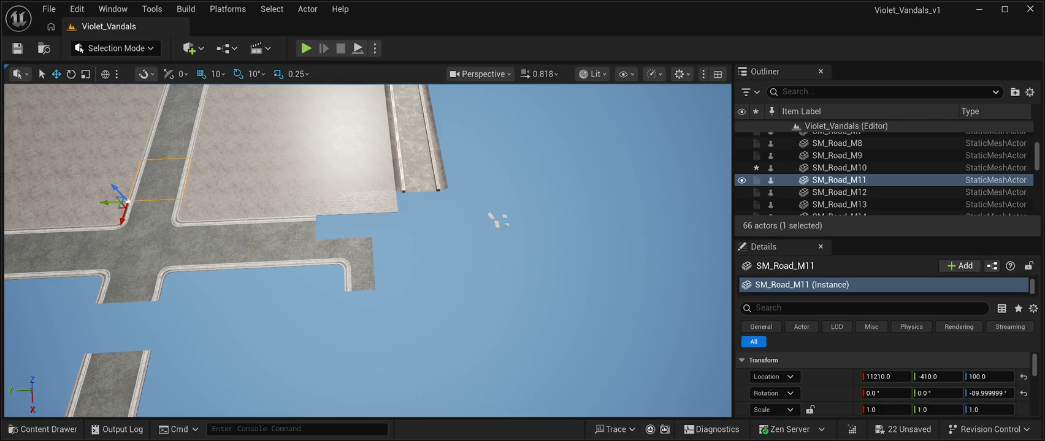
key(Delete)
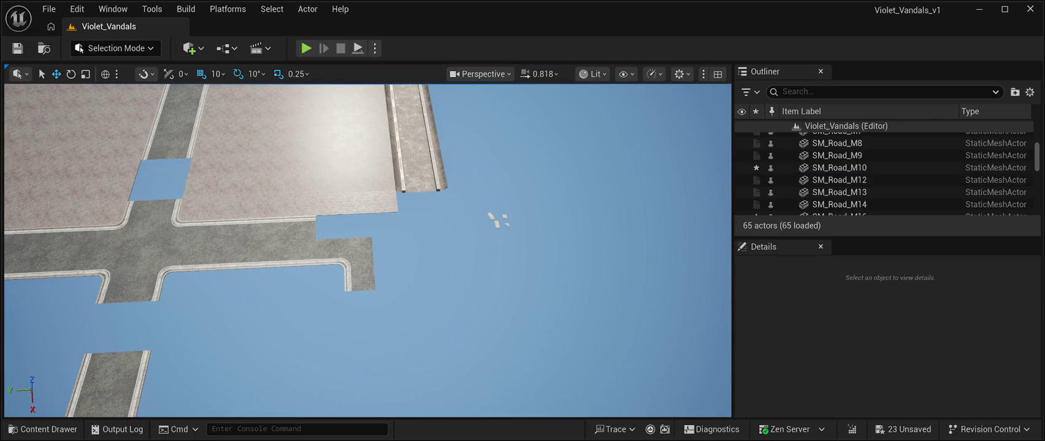
click(171, 140)
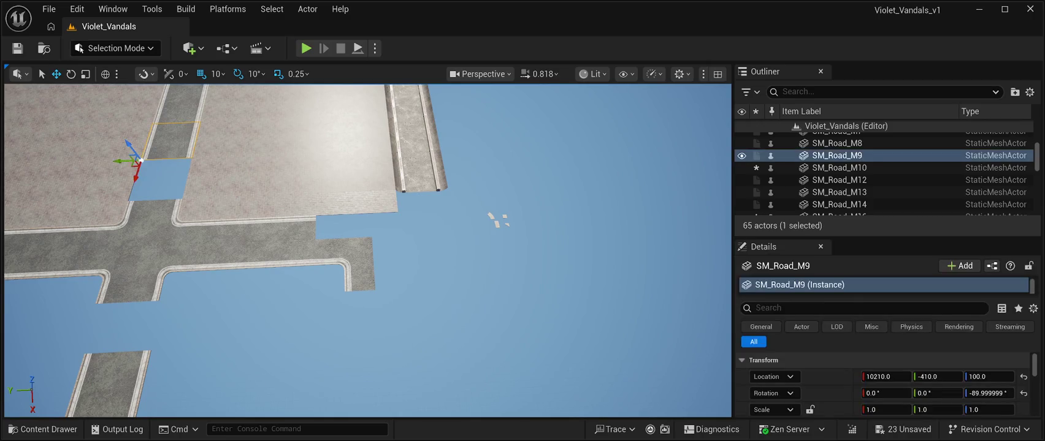
drag(136, 179, 128, 225)
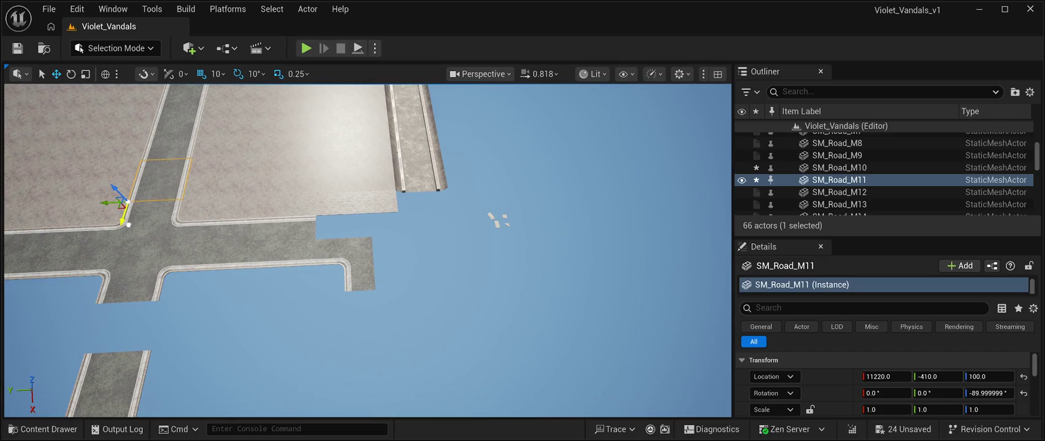
click(429, 276)
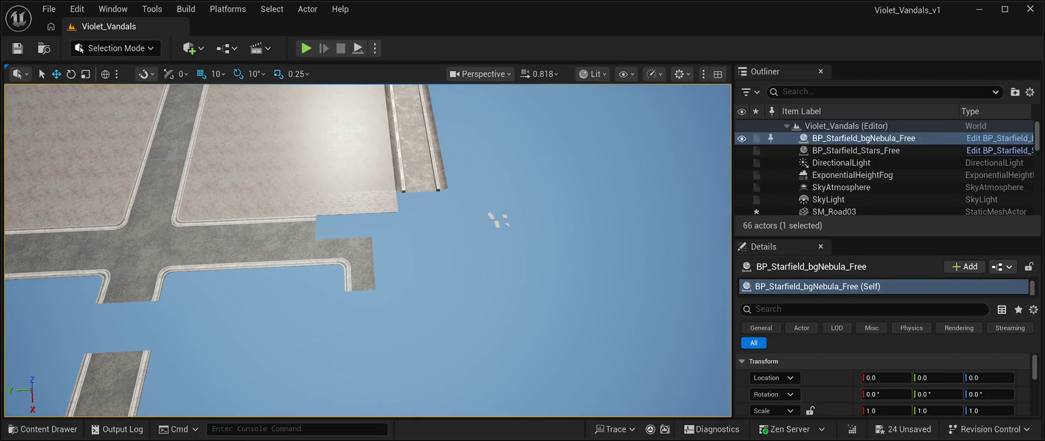
click(153, 181)
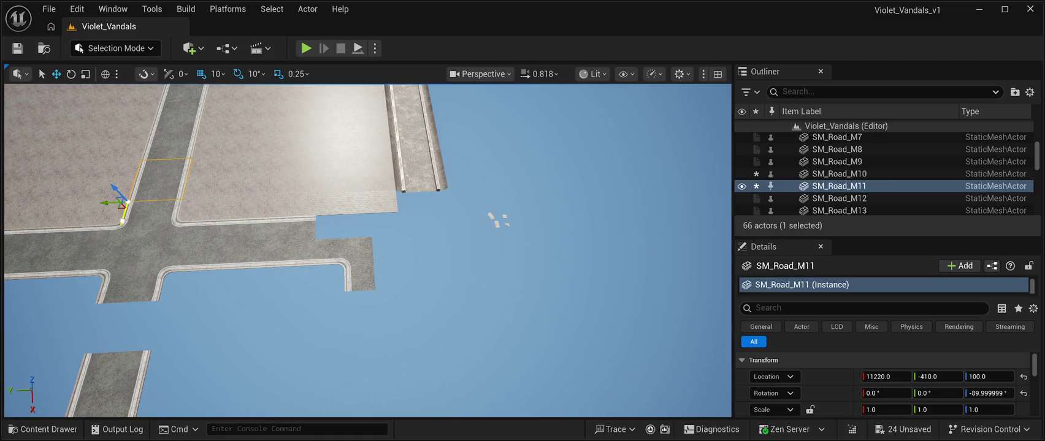
Step: Save the level and duplicate SM_Road_M11 as SM_Road_M15
click(503, 282)
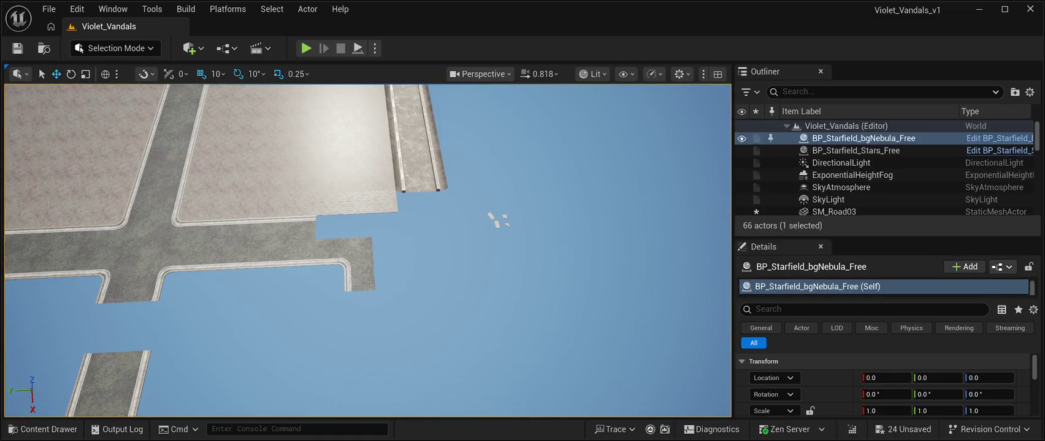
key(ctrl+s)
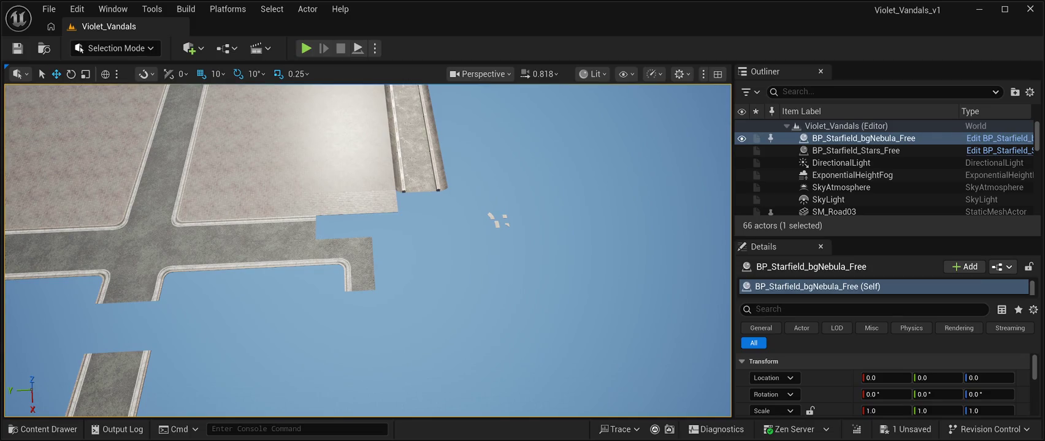
key(ctrl+z)
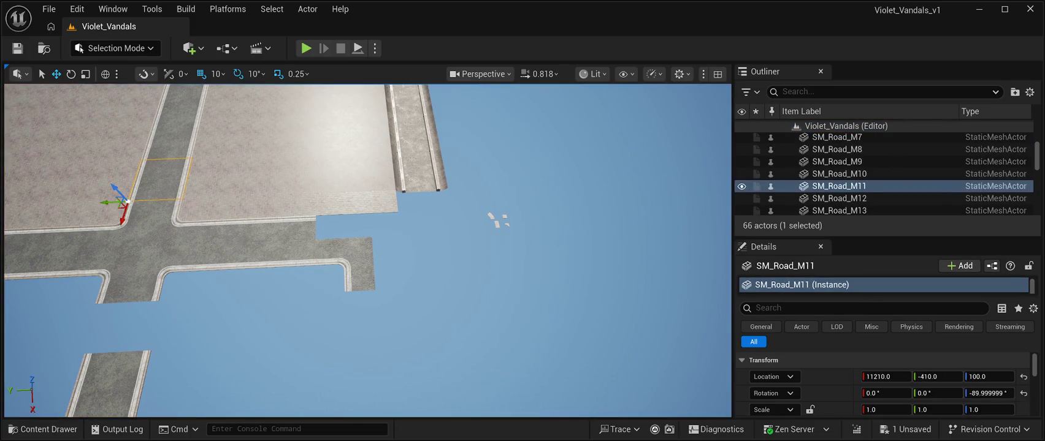
key(ctrl+d)
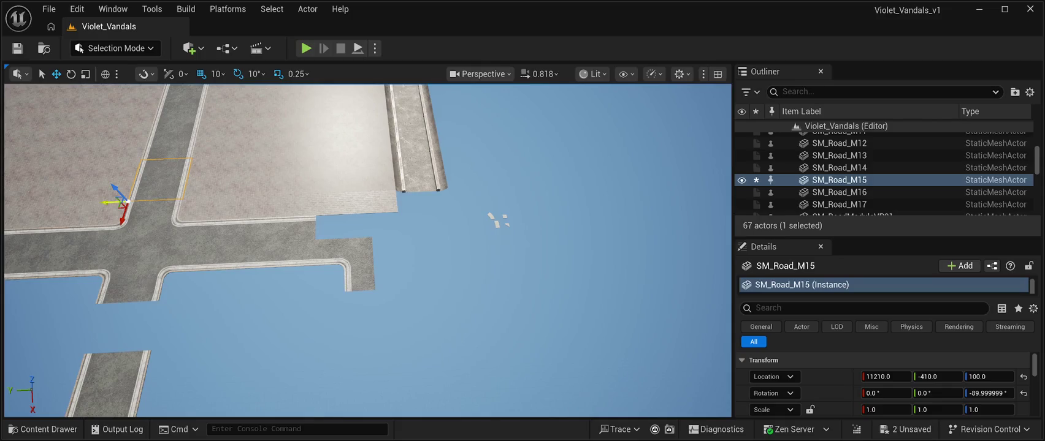
Step: Slide SM_Road_M15 along Y to 14190, -4400, 100, then open the Content Drawer
mouse_move(113, 202)
mouse_down()
mouse_move(351, 193)
mouse_move(370, 368)
mouse_up()
scroll(362, 353, up, 2)
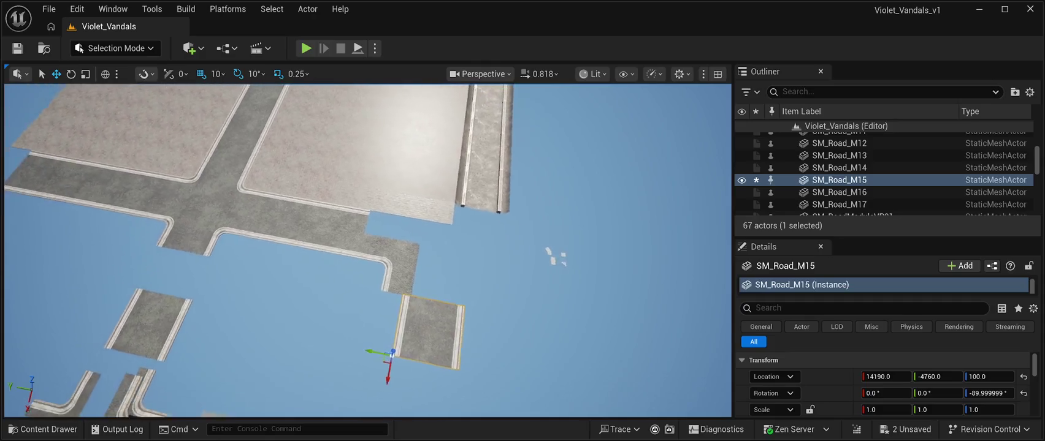
mouse_move(372, 351)
mouse_down()
mouse_move(269, 337)
mouse_move(229, 310)
mouse_up()
scroll(336, 355, down, 1)
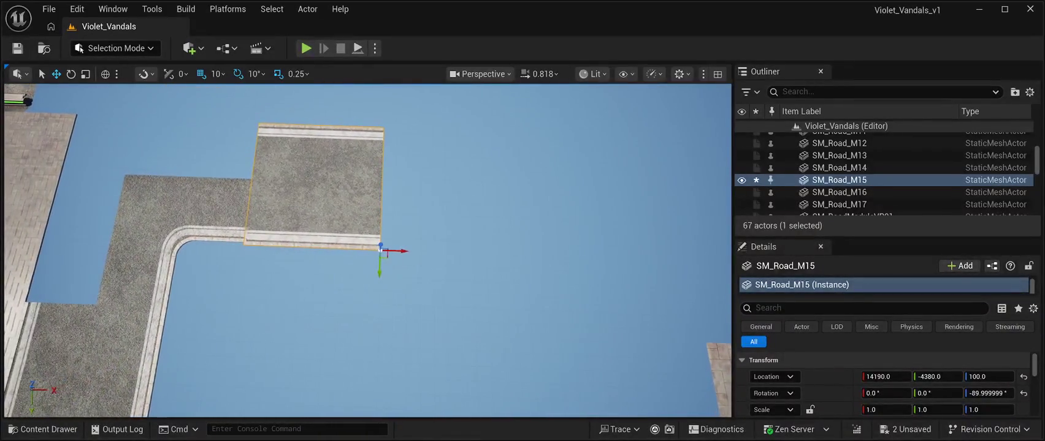
mouse_move(380, 267)
mouse_down()
mouse_move(380, 288)
mouse_move(368, 294)
mouse_move(368, 196)
mouse_move(367, 236)
mouse_up()
click(392, 282)
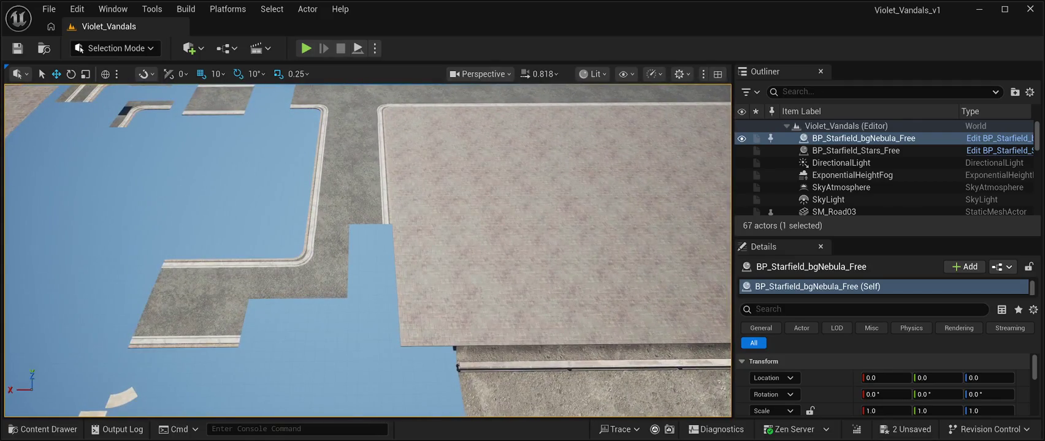
click(43, 429)
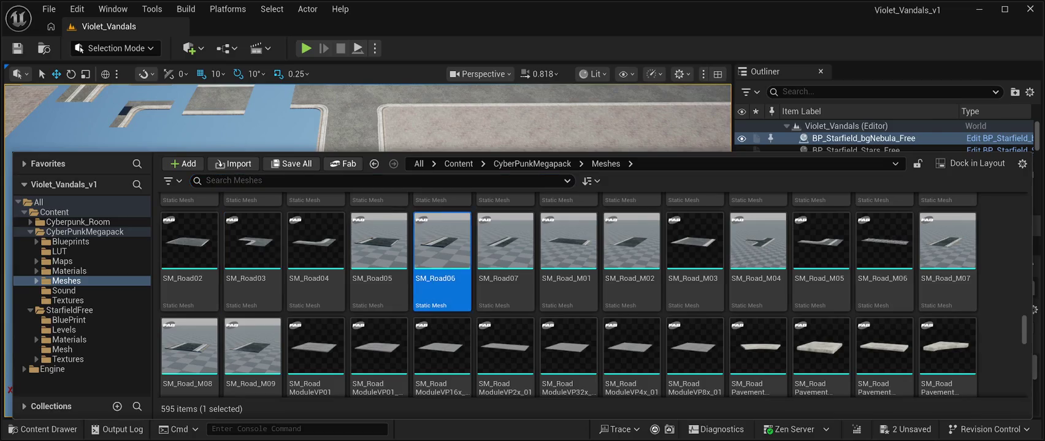
Step: Place a trial SM_Road06 piece, set its Z to 100, shift it along the street, then delete it
key(ctrl+space)
mouse_move(252, 186)
mouse_down()
mouse_move(419, 183)
mouse_move(395, 336)
mouse_move(387, 212)
mouse_move(384, 221)
mouse_up()
click(988, 376)
text(100.0)
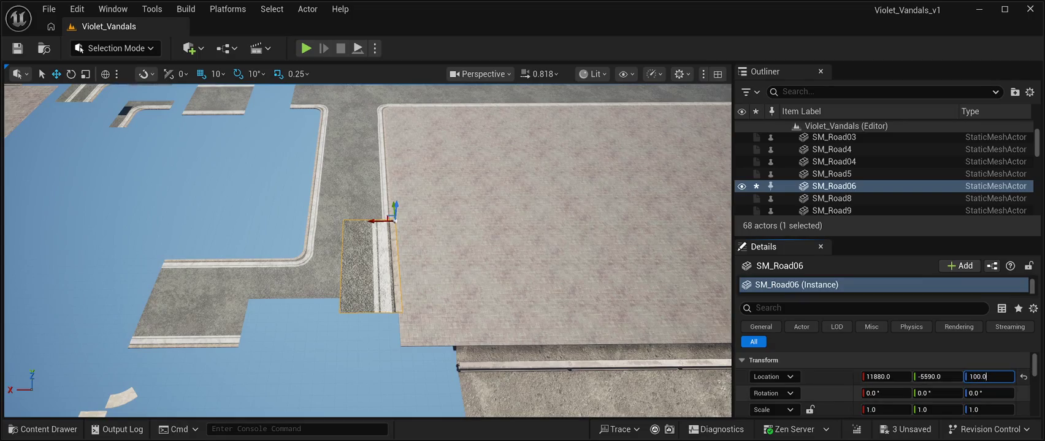
key(Return)
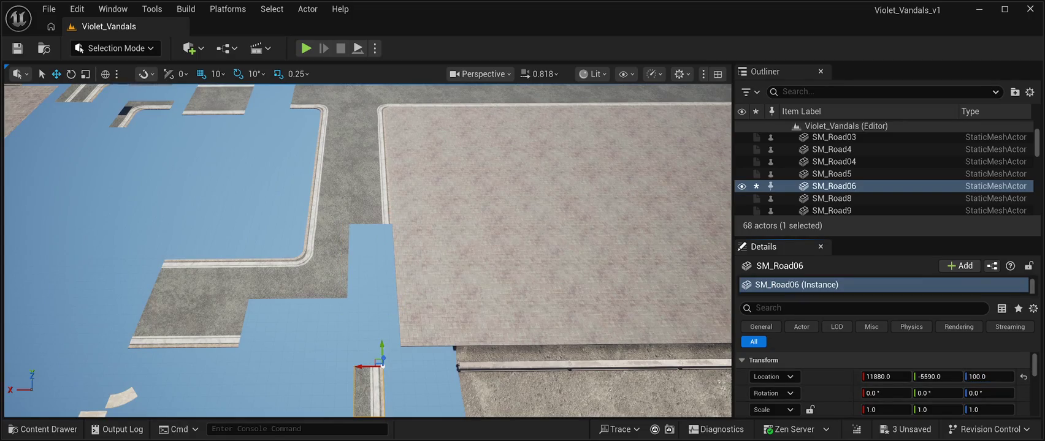
mouse_move(383, 349)
mouse_down()
mouse_move(391, 229)
mouse_move(381, 270)
mouse_move(303, 320)
mouse_up()
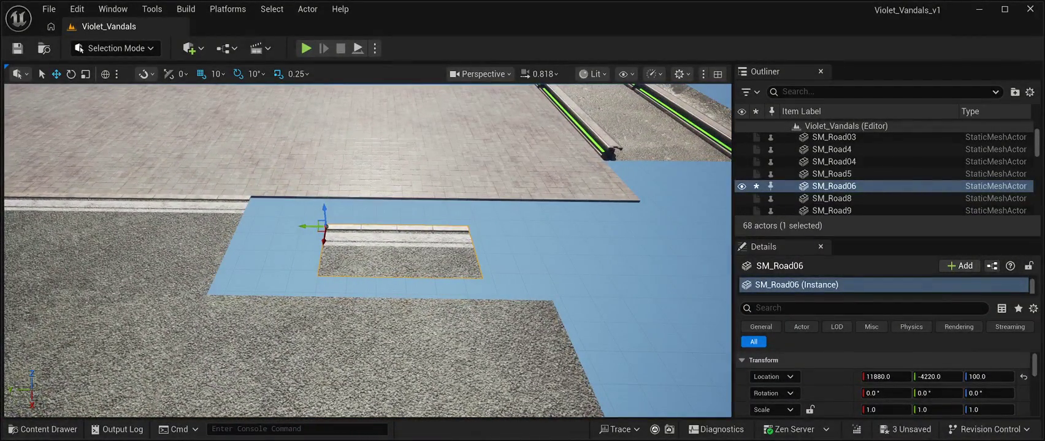
key(Delete)
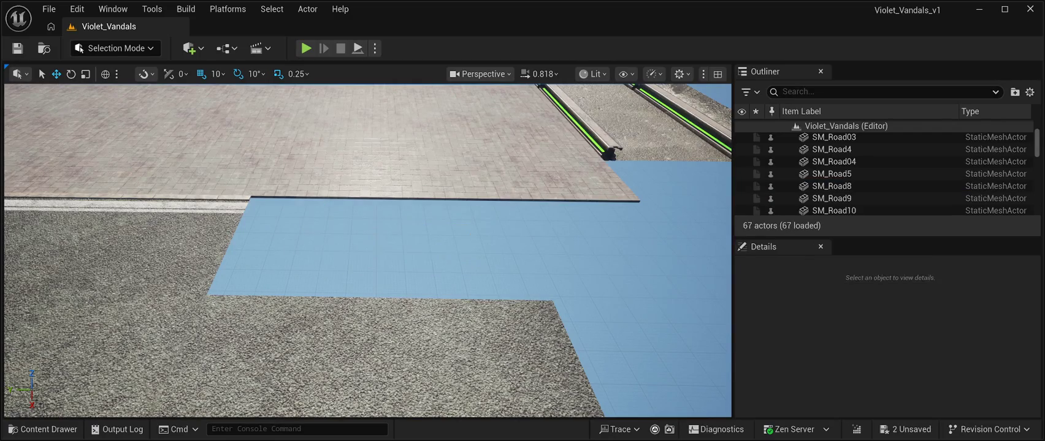
Step: Drop an SM_Road_M02 road piece beside the pavement and nudge it flush against the edge
click(42, 430)
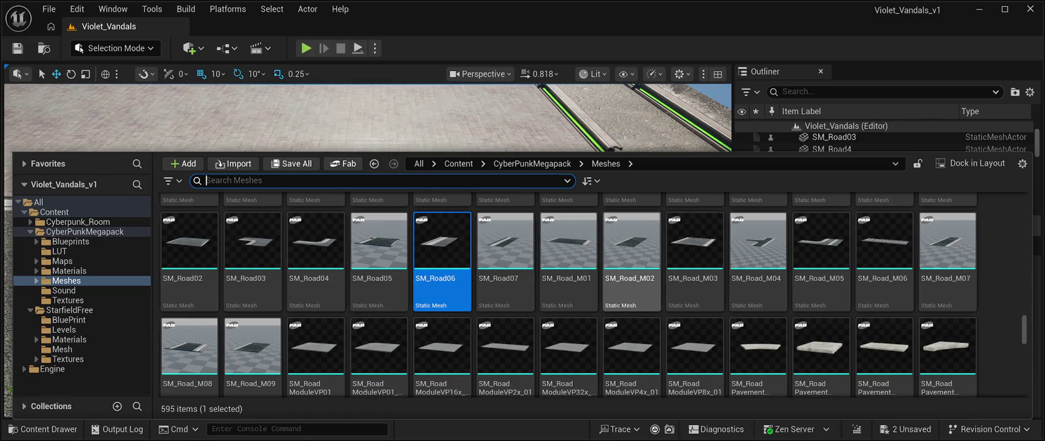
mouse_move(631, 258)
mouse_down()
mouse_move(466, 314)
mouse_move(490, 258)
mouse_move(614, 257)
mouse_up()
drag(392, 251, 249, 197)
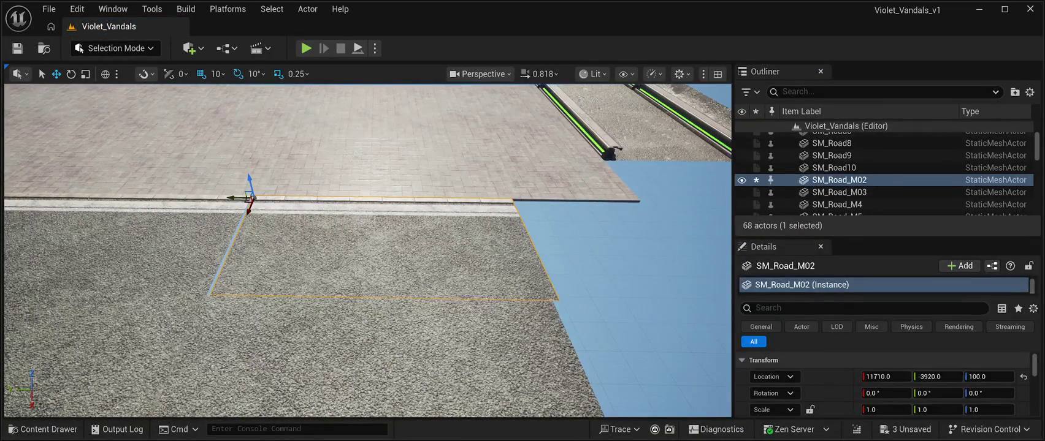
drag(244, 201, 241, 201)
double_click(864, 138)
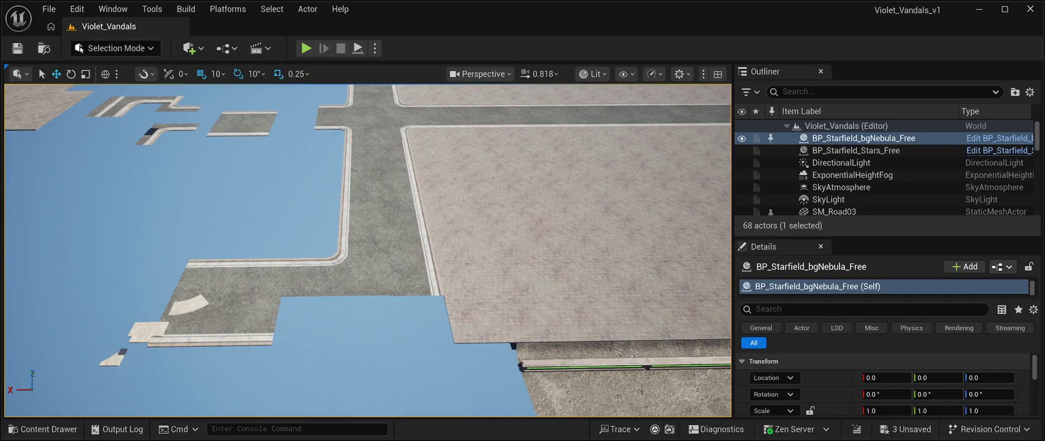
click(355, 264)
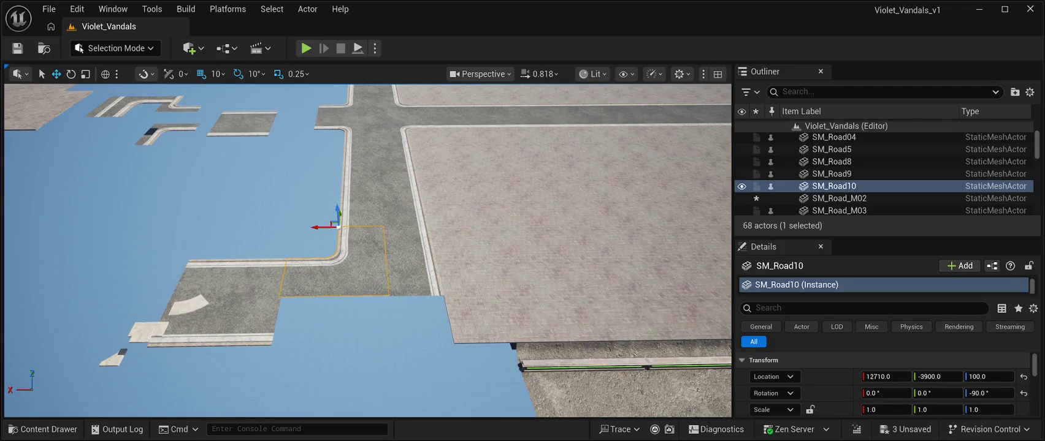
Step: Duplicate corner piece SM_Road10 and turn the copy a further 90 degrees
key(ctrl+d)
mouse_move(337, 212)
mouse_down()
mouse_move(345, 292)
mouse_move(336, 187)
mouse_up()
click(72, 74)
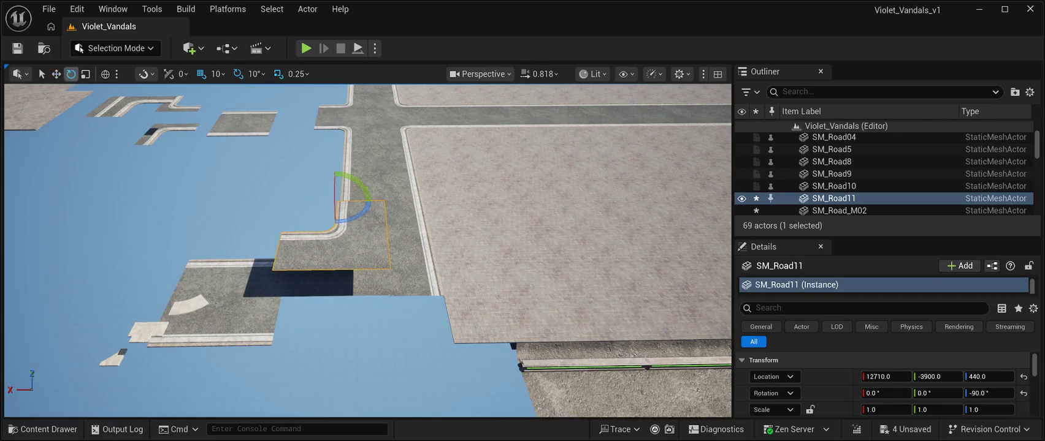
drag(368, 202, 336, 222)
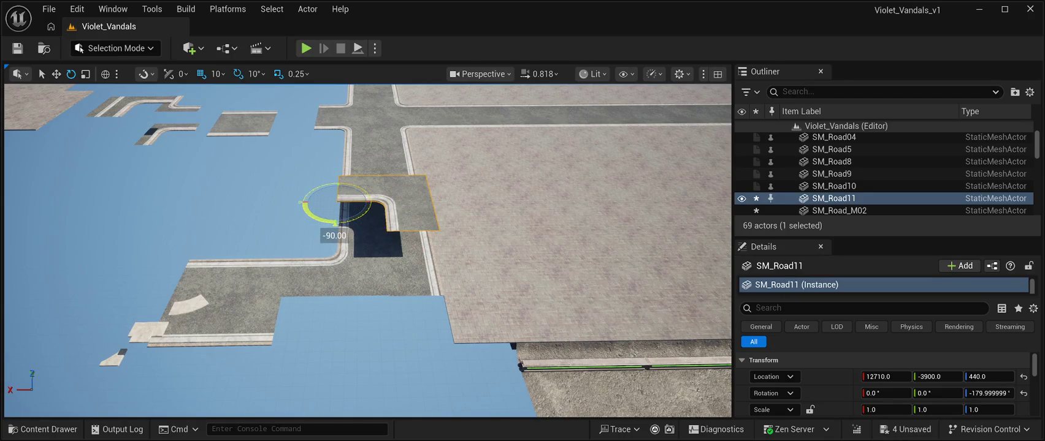
drag(336, 222, 336, 222)
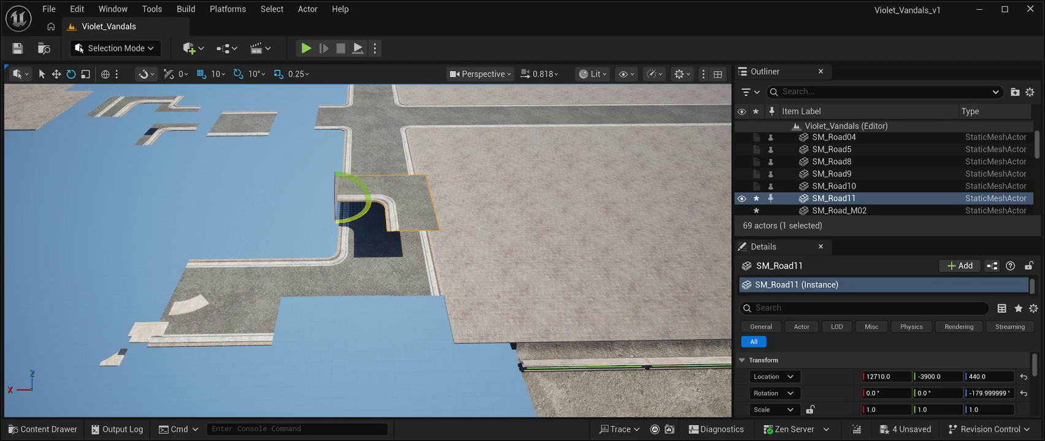
click(56, 74)
mouse_move(335, 184)
mouse_down()
mouse_move(352, 268)
mouse_move(362, 205)
mouse_up()
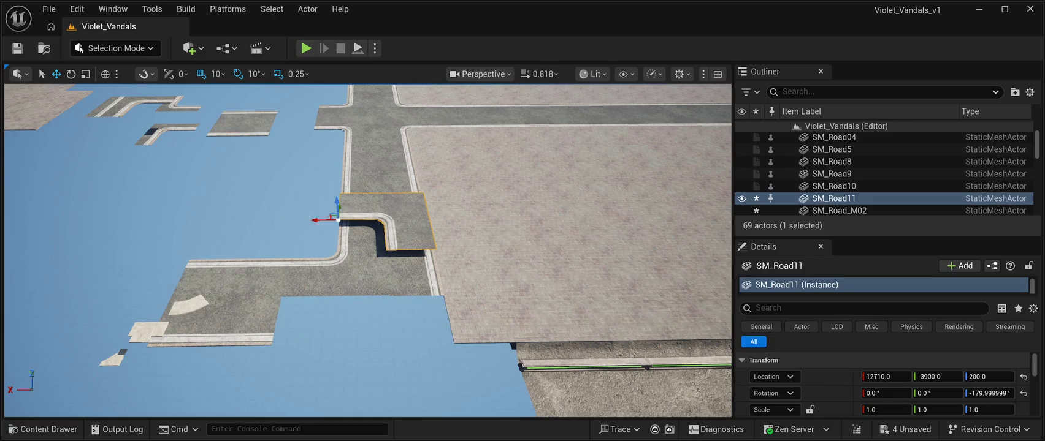
Step: Position the copy SM_Road11 at the pavement's end (12710, -5440, 200), turned to face the other way
key(d)
key(d)
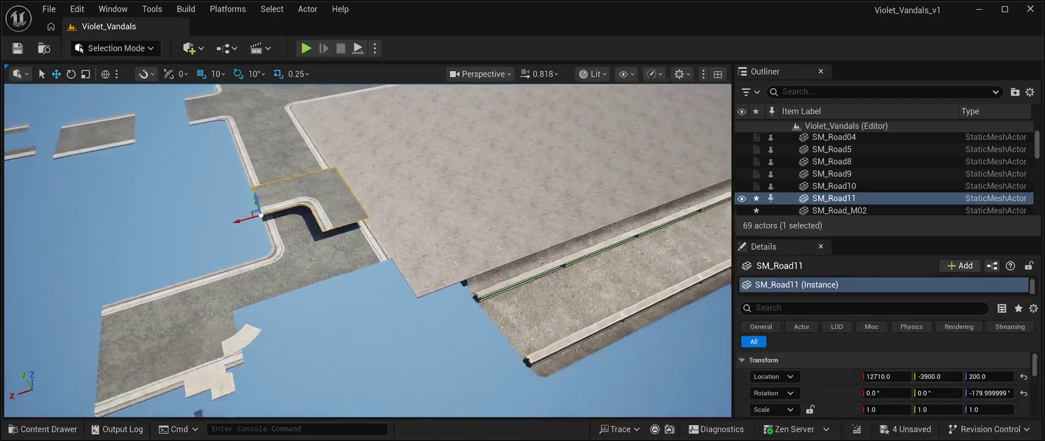
mouse_move(319, 207)
mouse_down()
mouse_move(403, 303)
mouse_move(405, 323)
mouse_up()
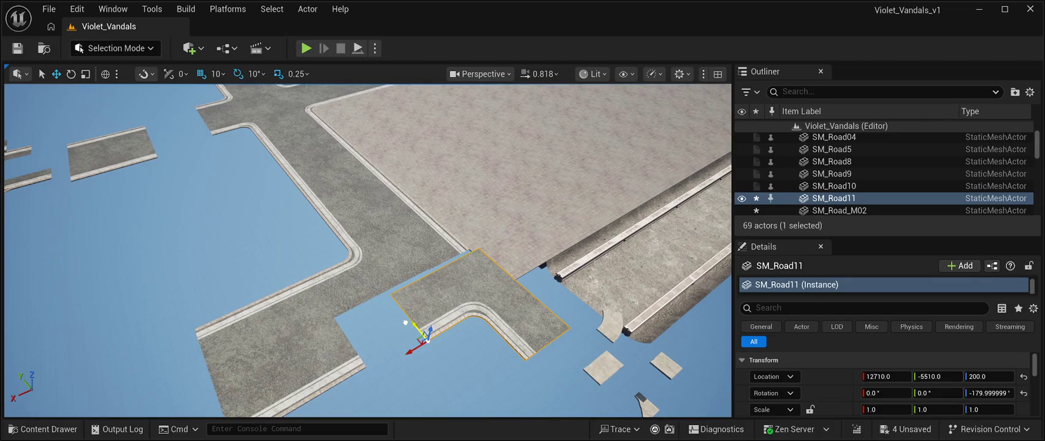
drag(405, 322, 401, 317)
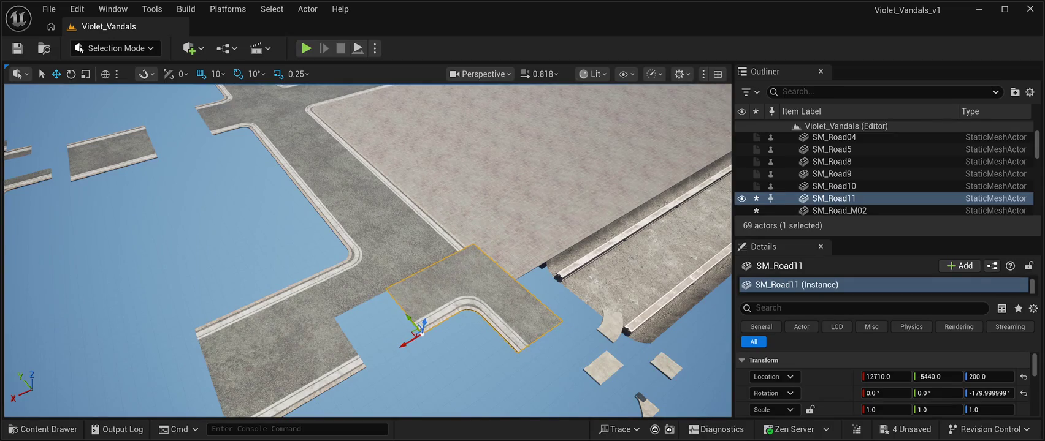
key(d)
key(w)
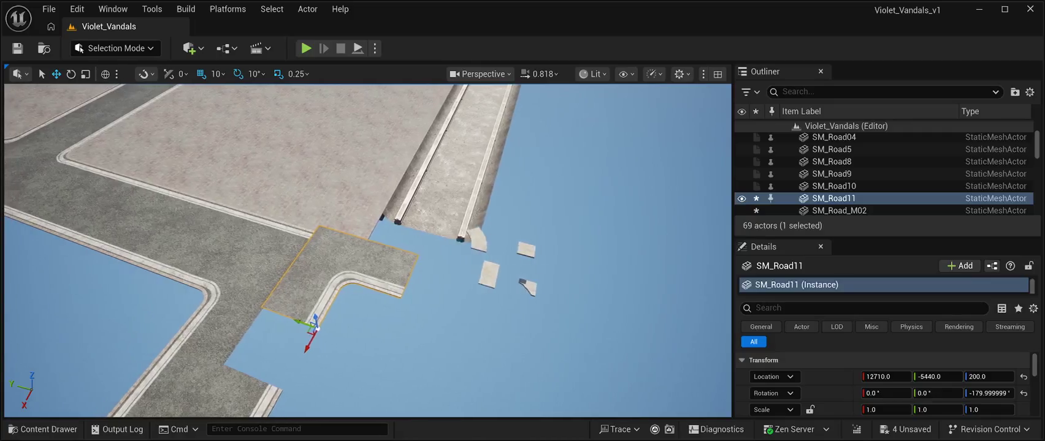
key(w)
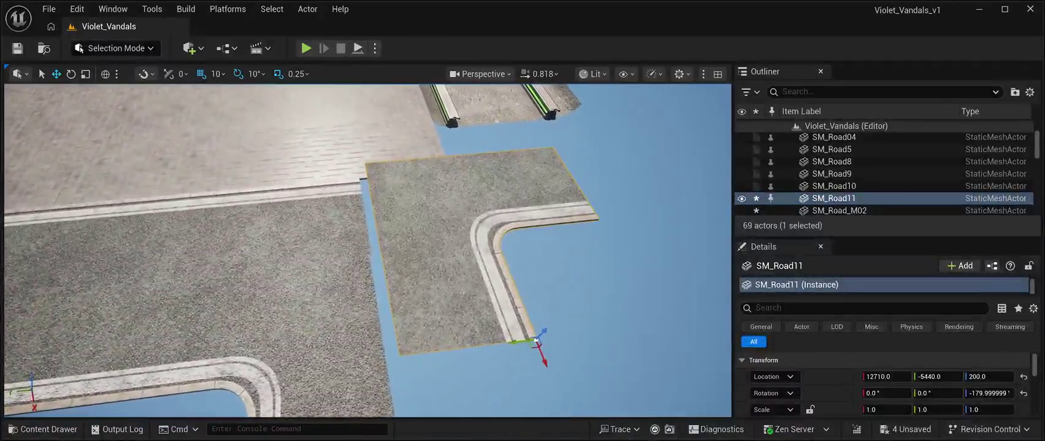
key(s)
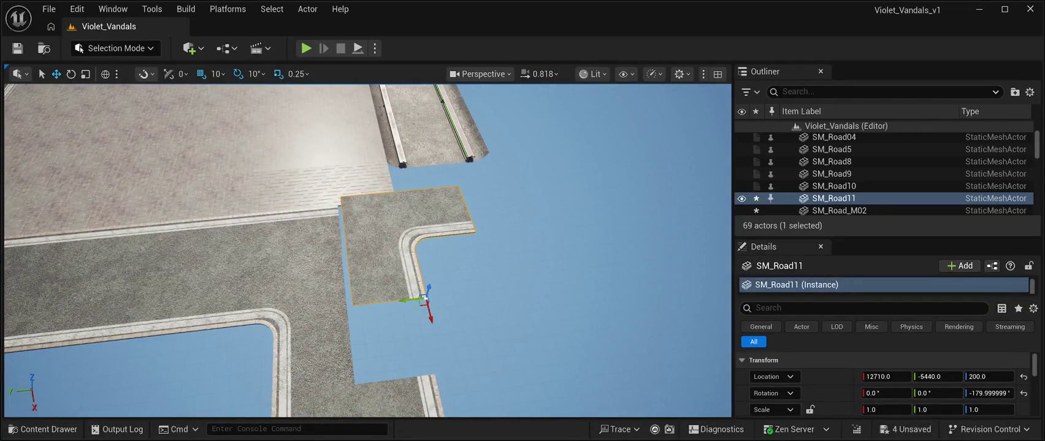
key(e)
mouse_move(410, 324)
mouse_down()
mouse_move(460, 333)
mouse_move(474, 301)
mouse_move(458, 281)
mouse_move(393, 257)
mouse_up()
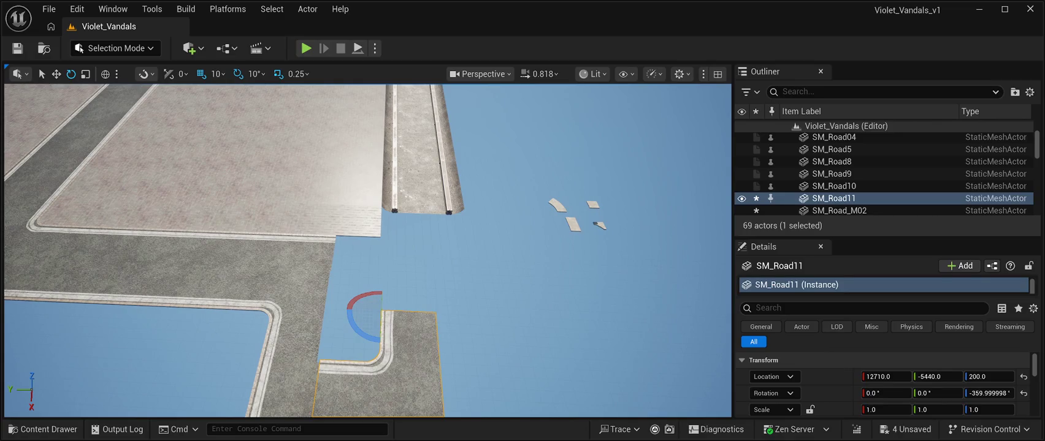
click(43, 429)
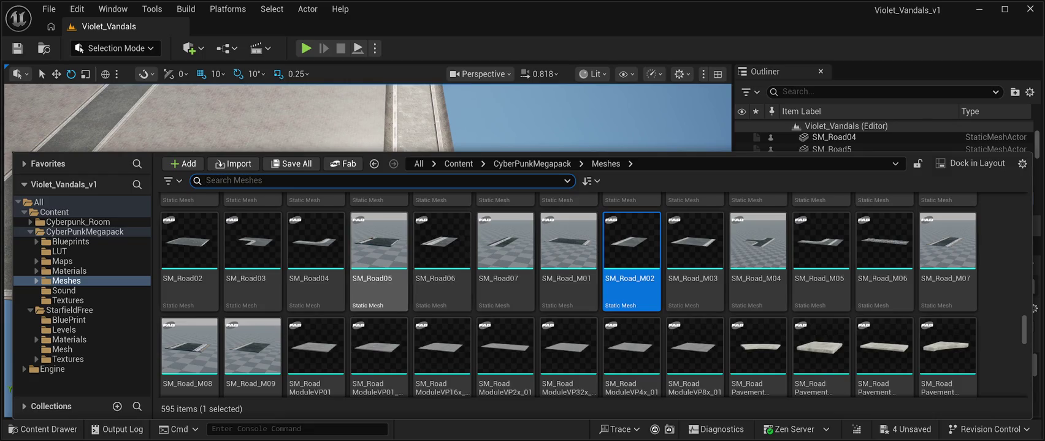
Step: Place an SM_Road05 road piece into the scene and set its Z location to 100
scroll(567, 257, up, 1)
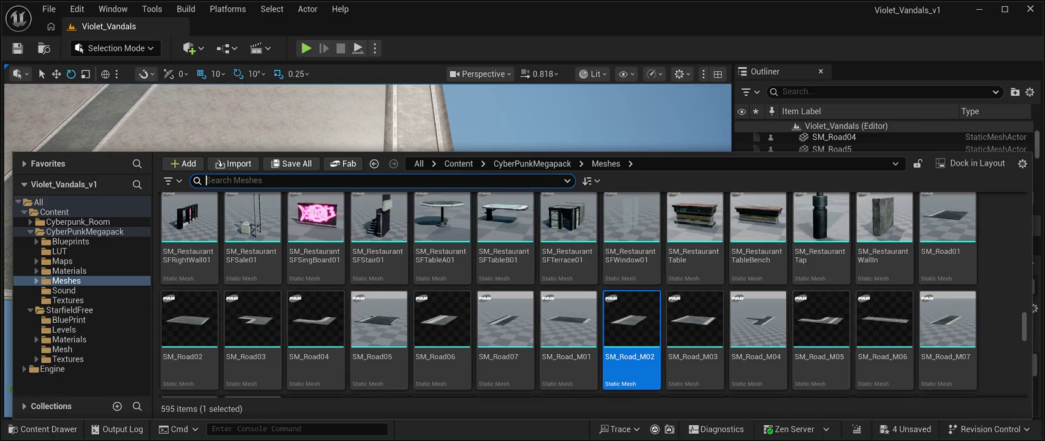
scroll(569, 282, down, 1)
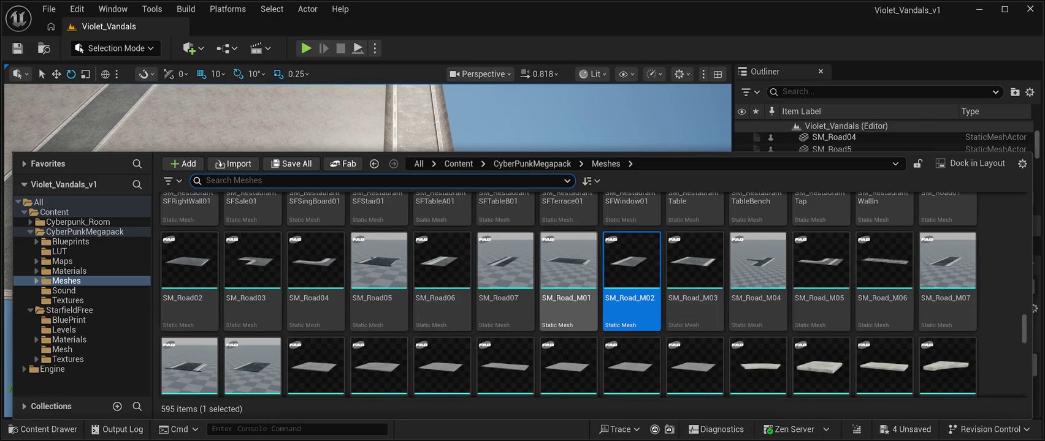
scroll(568, 282, down, 1)
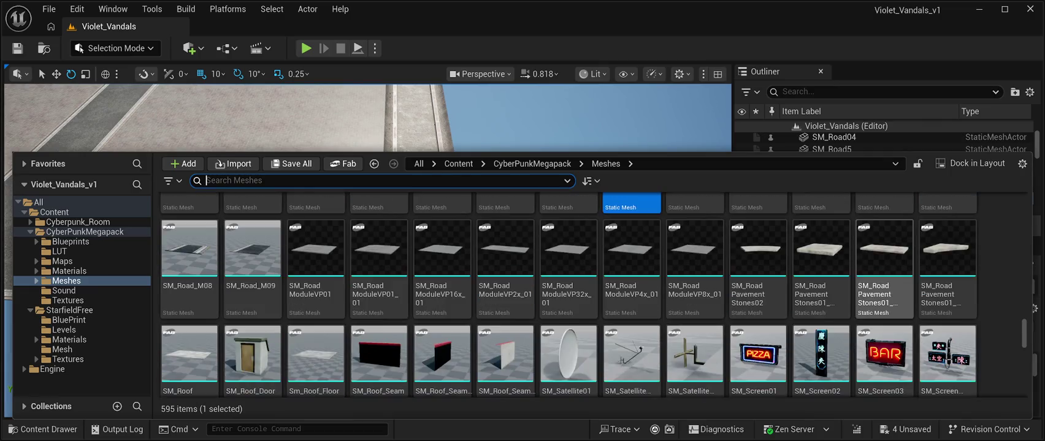
scroll(506, 276, up, 3)
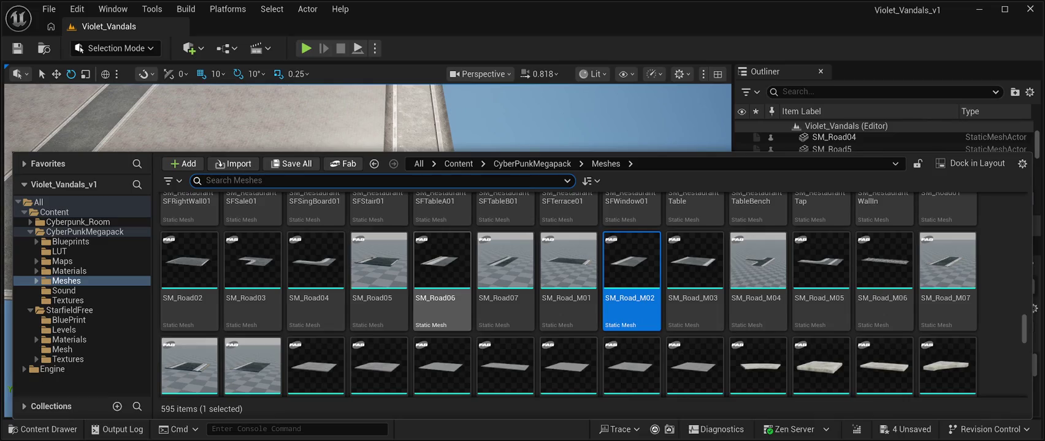
click(379, 264)
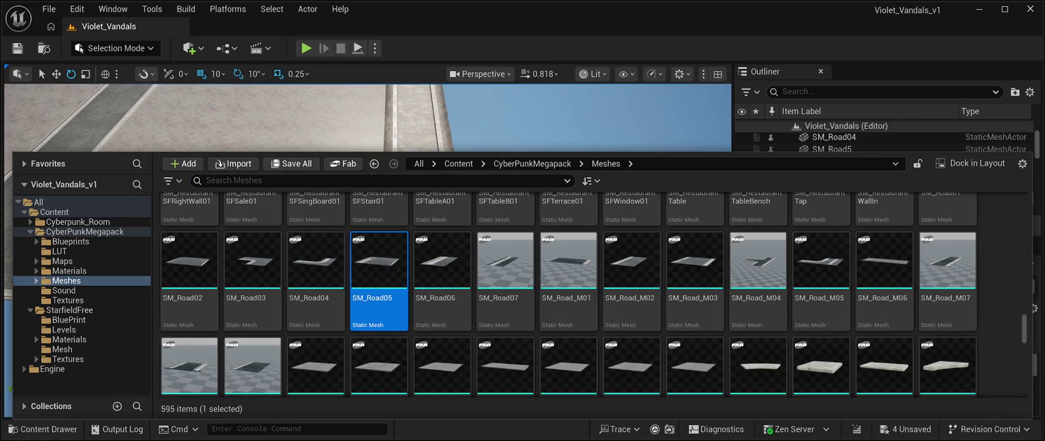
drag(379, 264, 381, 316)
mouse_move(613, 276)
mouse_down()
mouse_move(552, 233)
mouse_move(450, 233)
mouse_up()
scroll(368, 252, down, 5)
scroll(367, 251, up, 5)
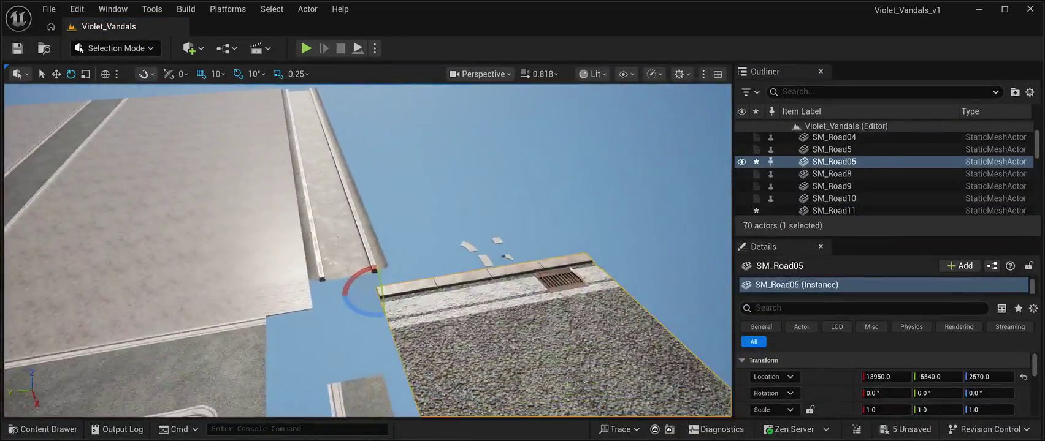
scroll(368, 251, down, 5)
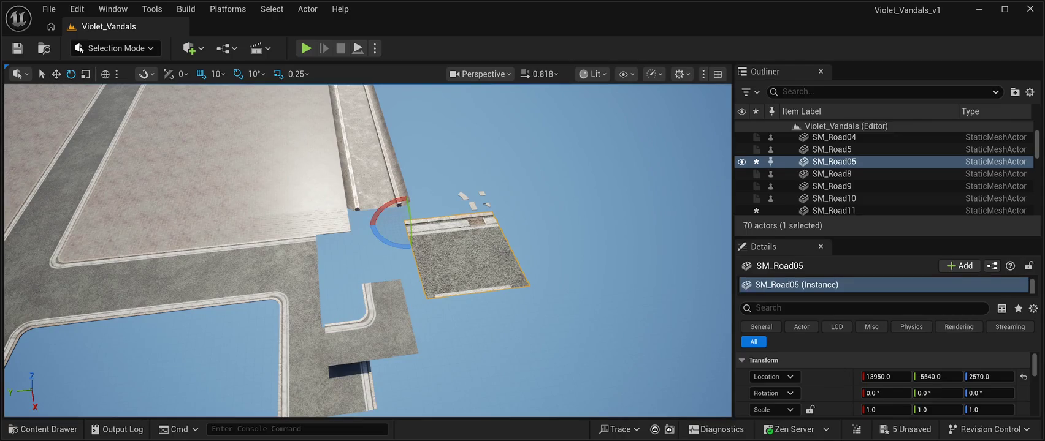
click(989, 376)
text(10)
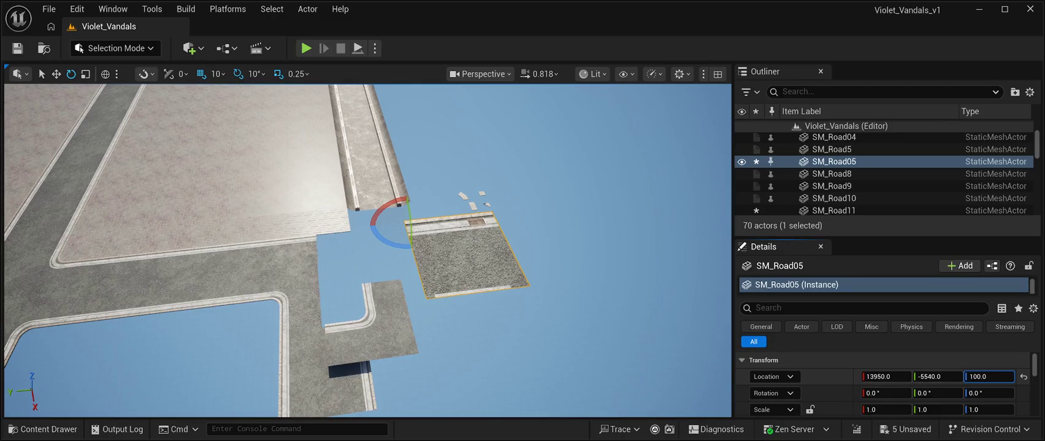
key(Return)
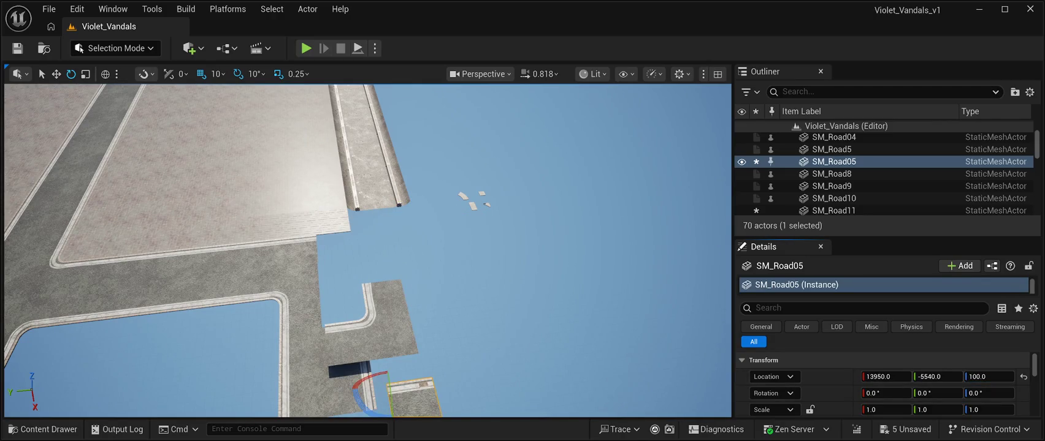
Step: Move SM_Road05 along X toward the road, turn it a quarter turn and slide it along Y
key(w)
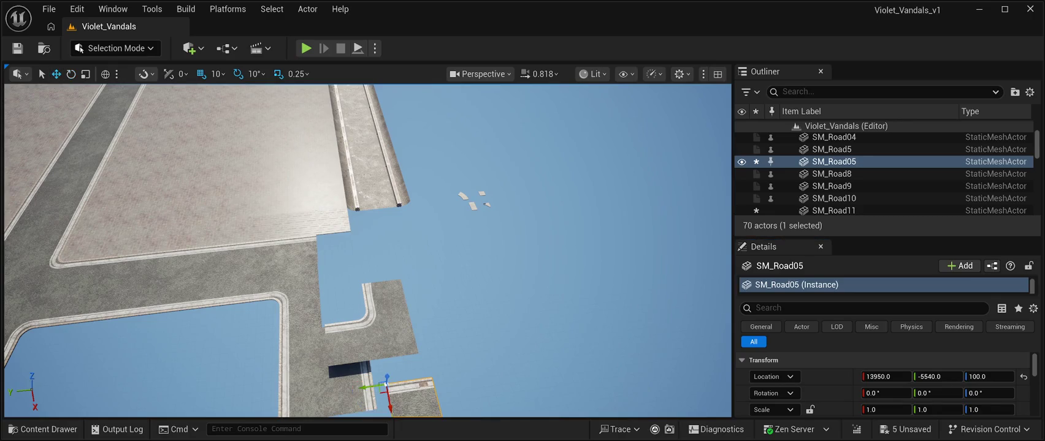
drag(387, 395, 360, 239)
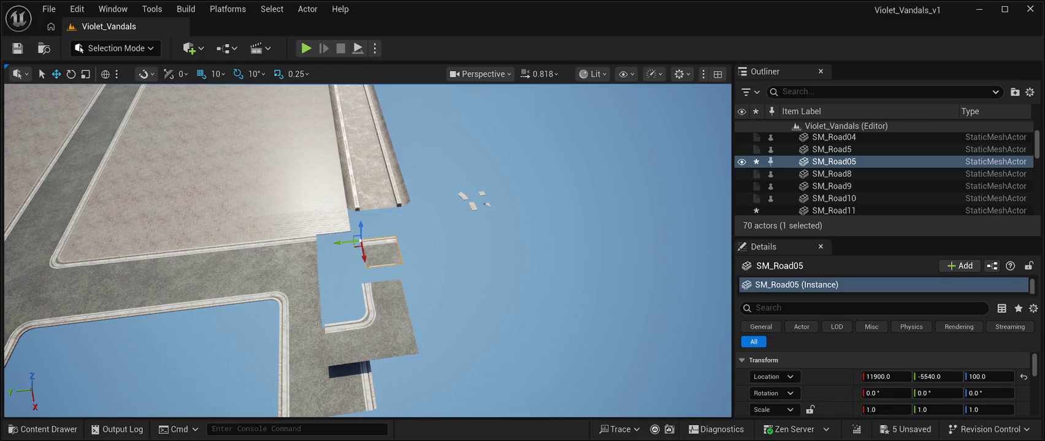
click(71, 73)
mouse_move(344, 276)
mouse_down()
mouse_move(368, 270)
mouse_move(331, 275)
mouse_move(344, 267)
mouse_up()
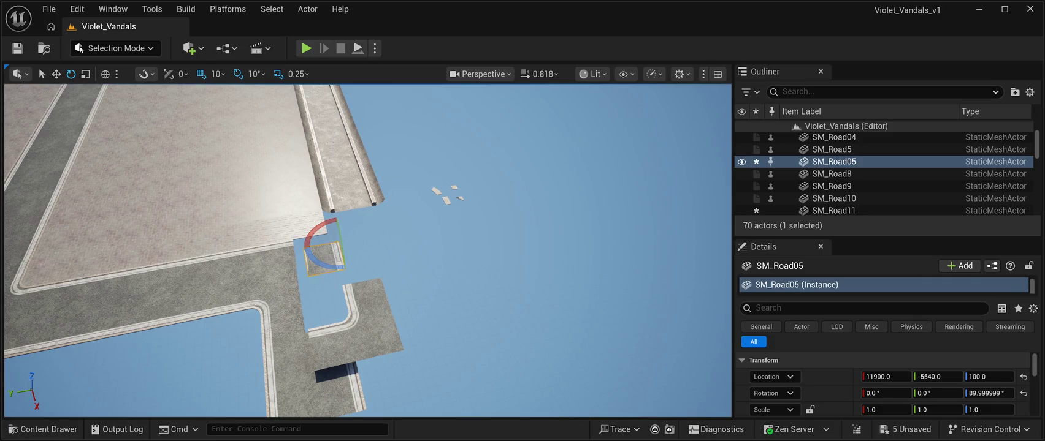
key(w)
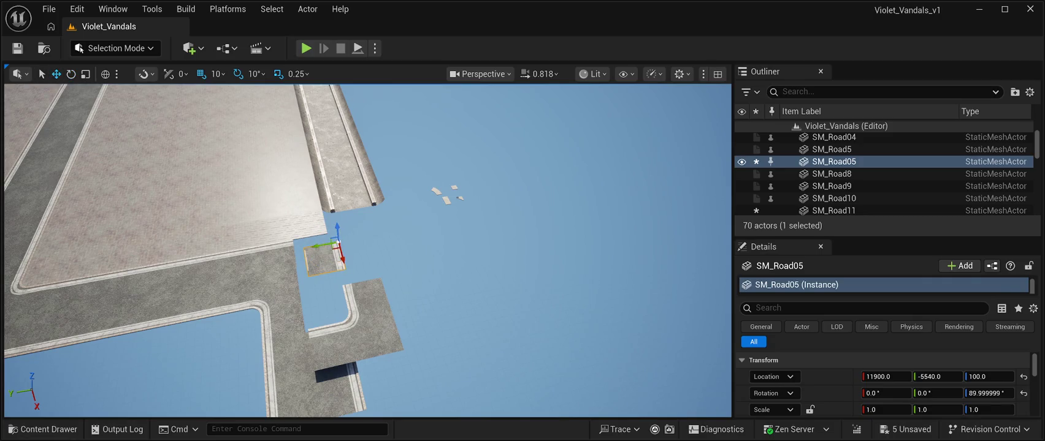
drag(323, 244, 314, 239)
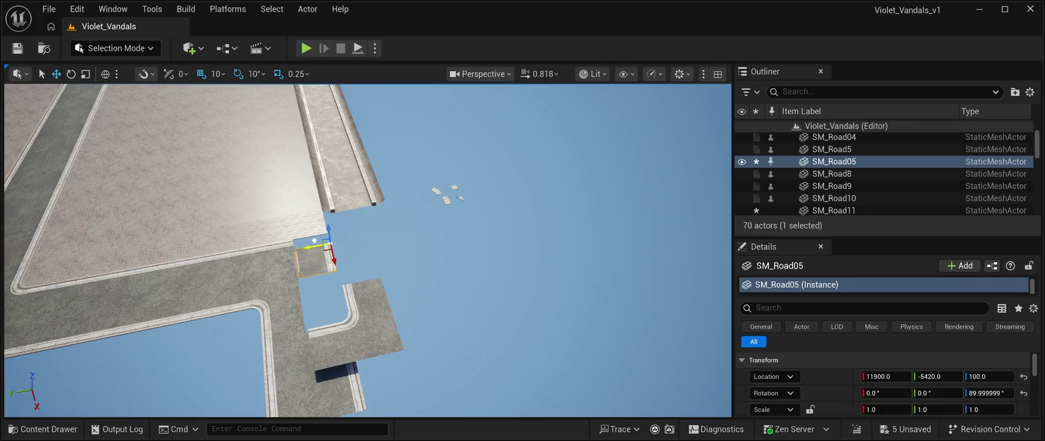
scroll(315, 240, up, 5)
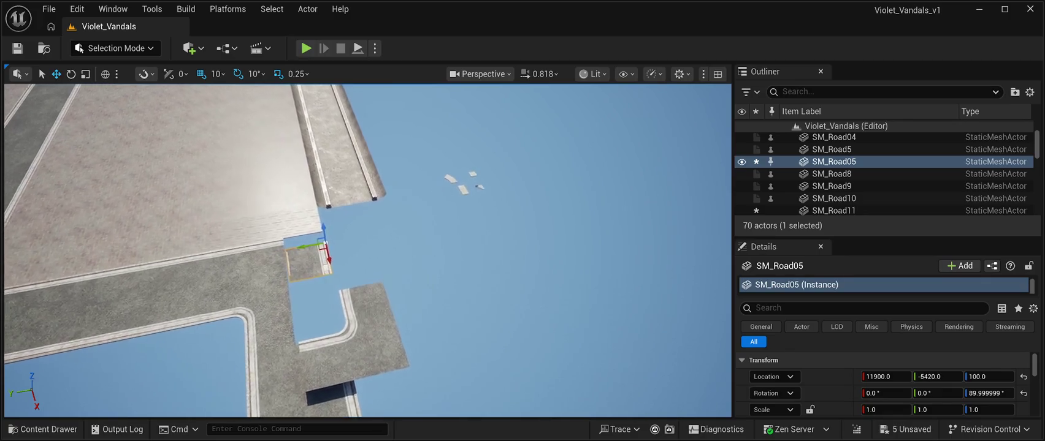
scroll(315, 240, up, 5)
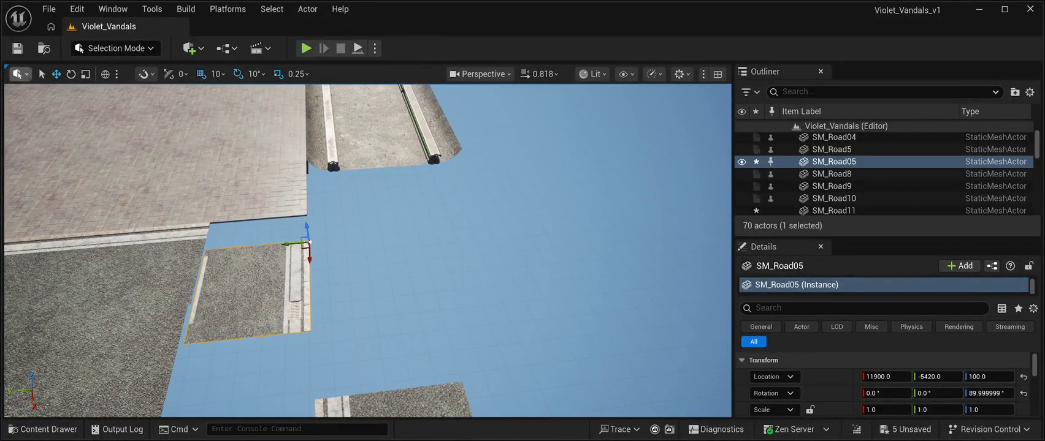
Step: Rotate SM_Road05 back and fit it flush against the curb at 11710, -4910, 100
click(71, 74)
mouse_move(312, 262)
mouse_down()
mouse_move(304, 276)
mouse_move(340, 245)
mouse_up()
click(56, 74)
key(d)
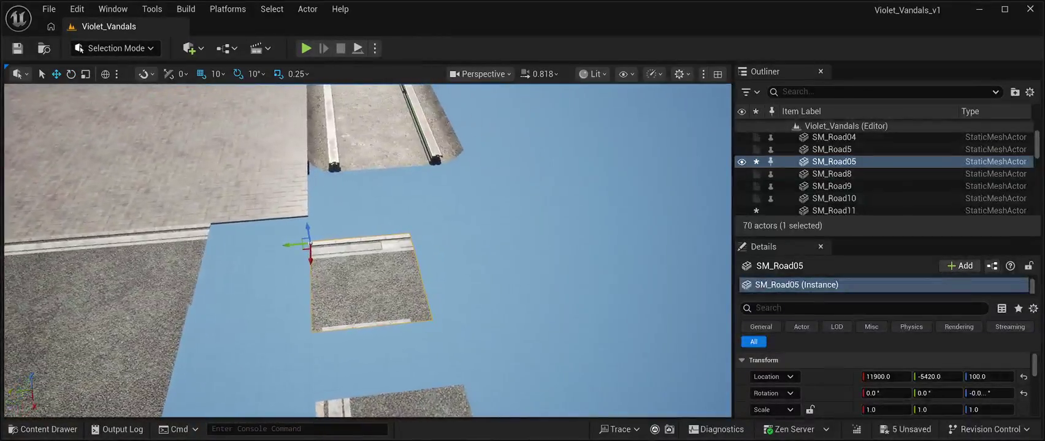
drag(287, 244, 186, 234)
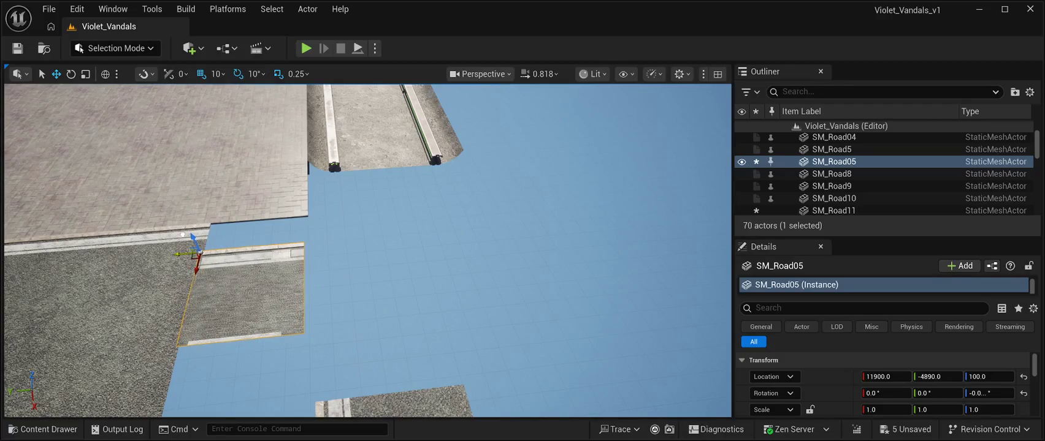
drag(184, 234, 180, 235)
key(f)
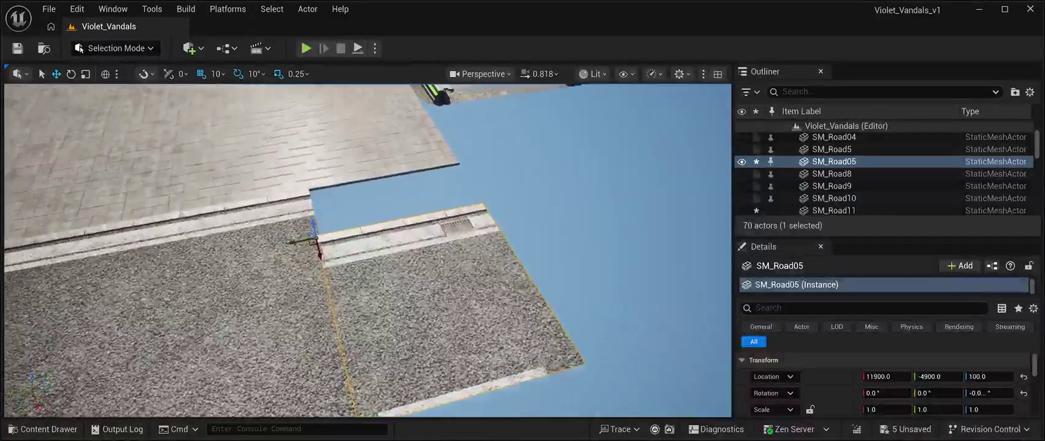
mouse_move(351, 254)
mouse_down()
mouse_move(356, 200)
mouse_move(365, 198)
mouse_up()
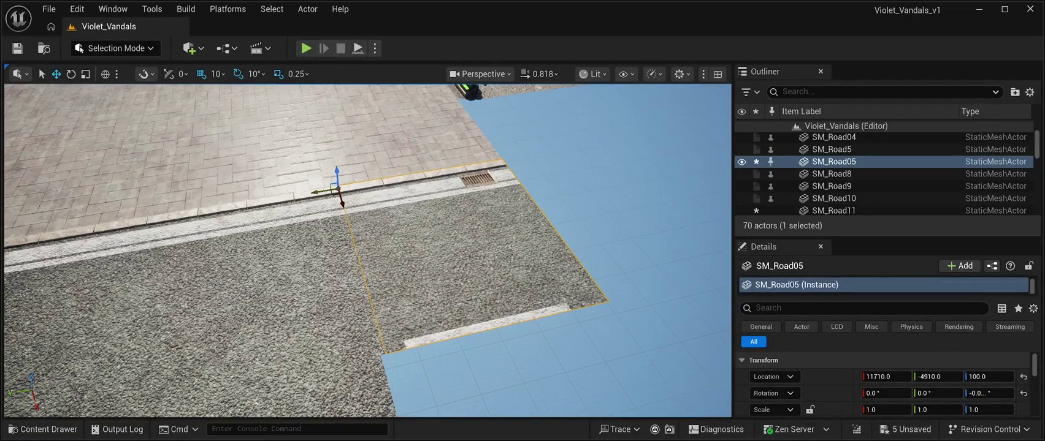
key(Right)
key(Right)
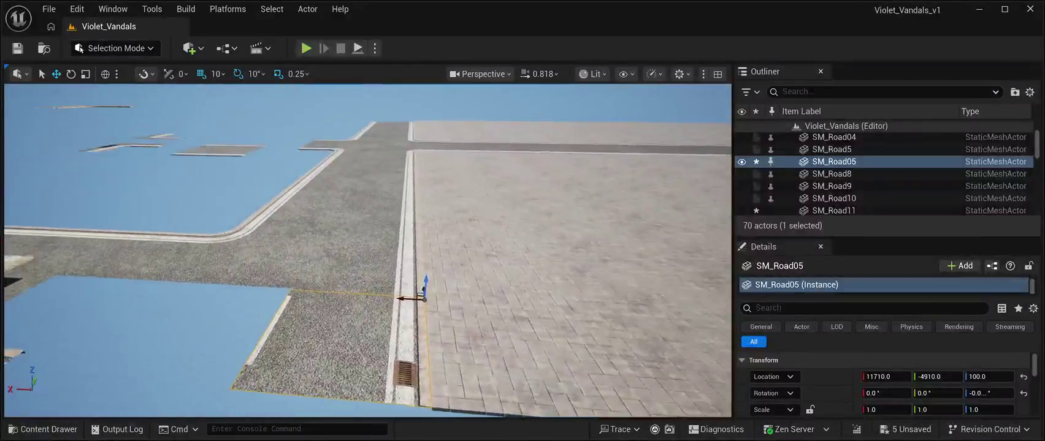
click(863, 138)
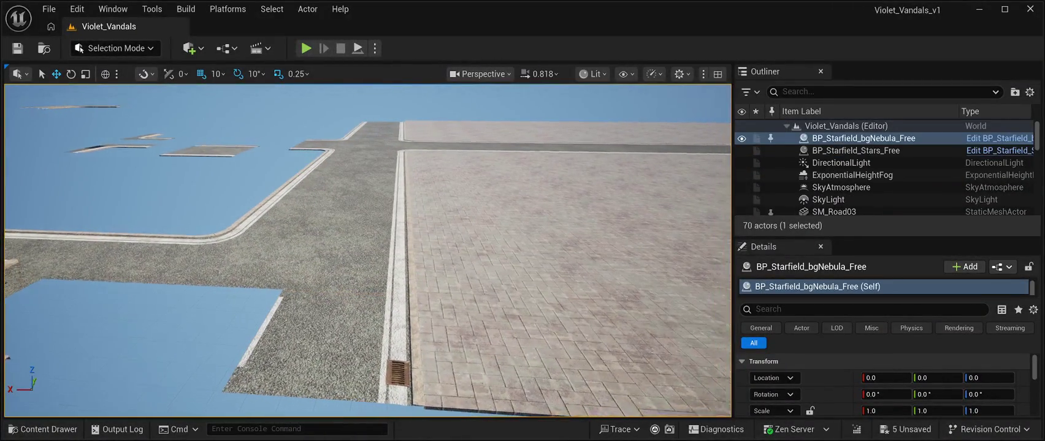
key(Right)
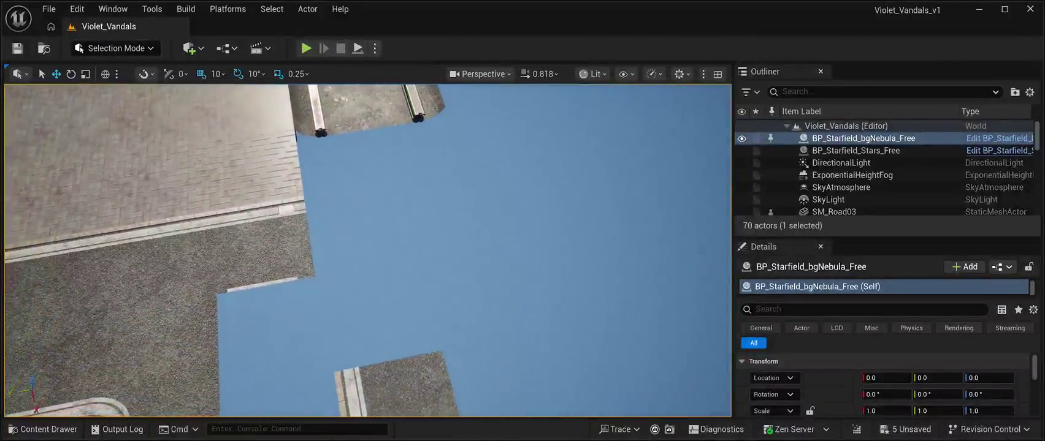
click(43, 430)
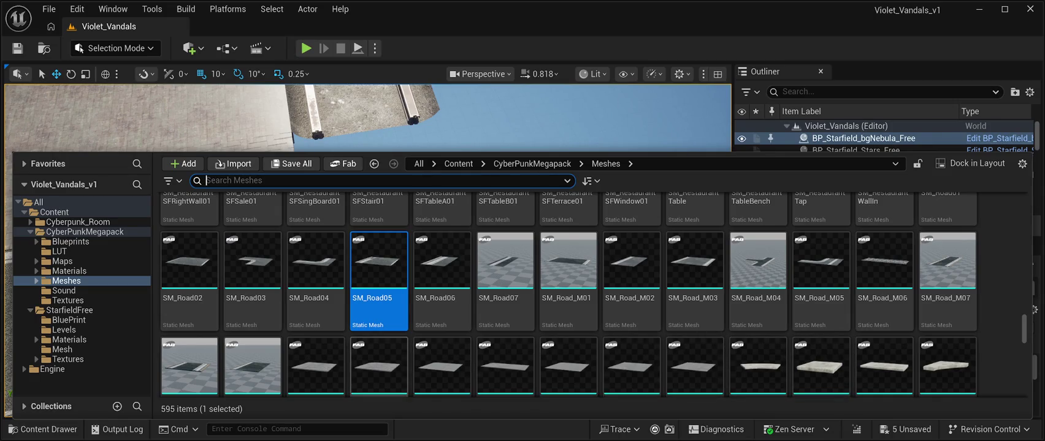
scroll(632, 368, down, 3)
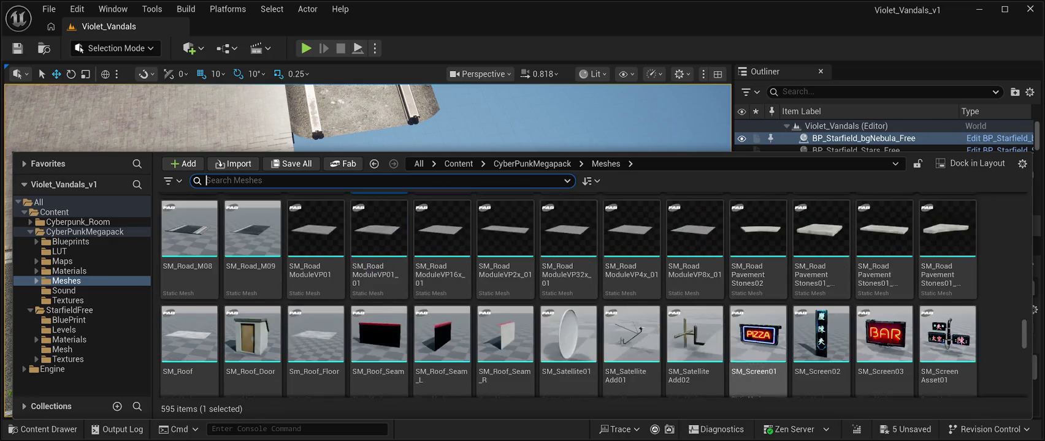
scroll(694, 338, up, 5)
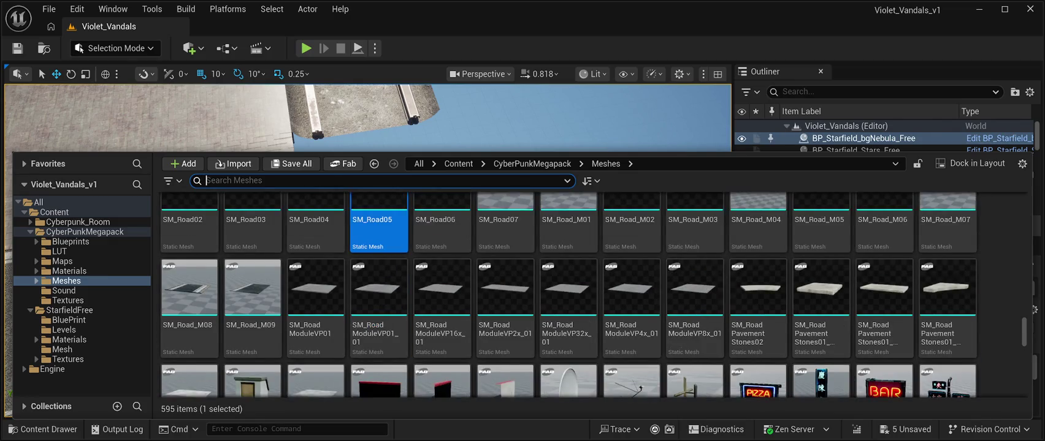
scroll(695, 294, up, 2)
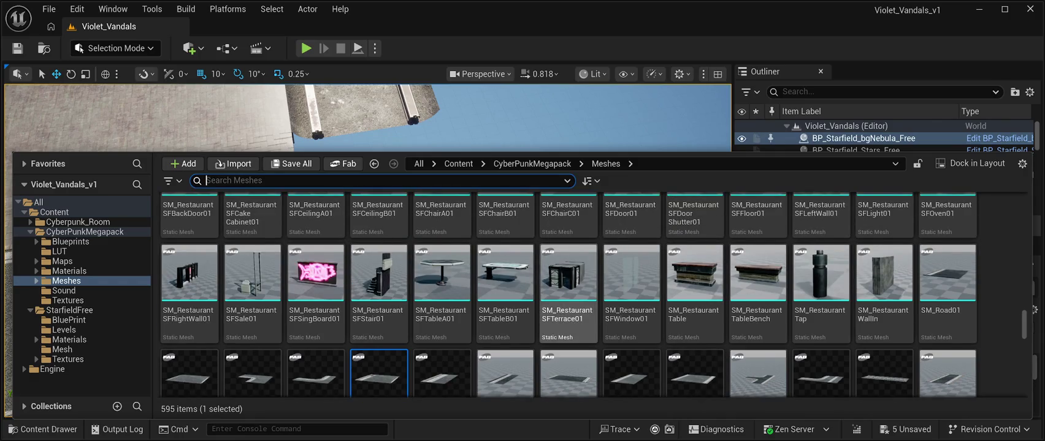
scroll(505, 306, down, 2)
scroll(505, 307, down, 1)
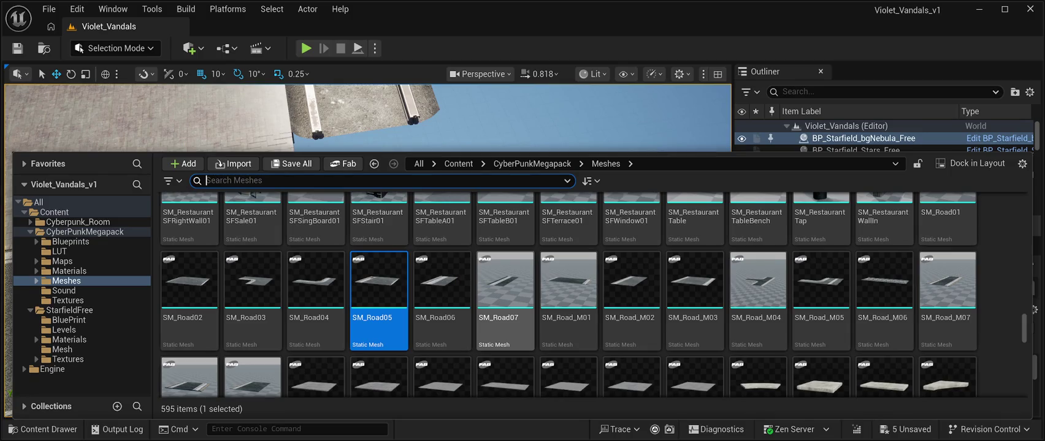
click(206, 180)
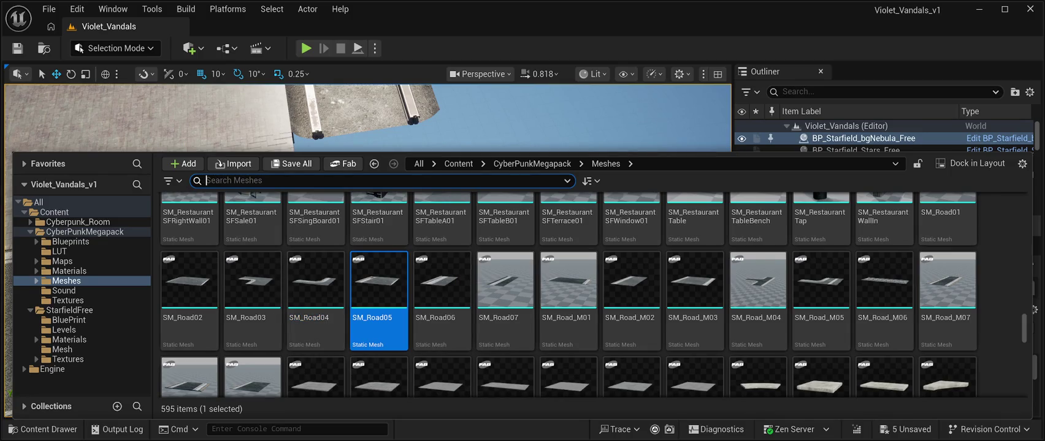
key(ctrl+space)
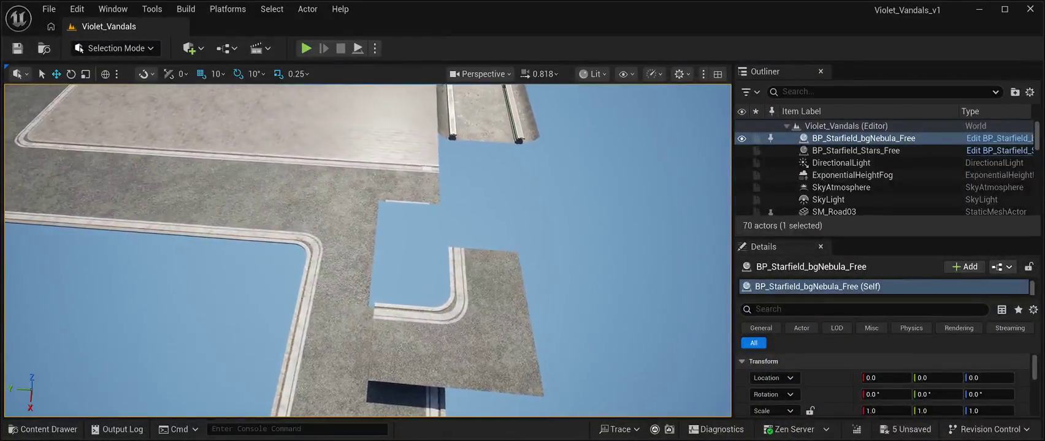
Step: Push the small square road piece SM_Road05 further along X into the gap
click(405, 181)
mouse_move(376, 160)
mouse_down()
mouse_move(370, 245)
mouse_move(140, 258)
mouse_up()
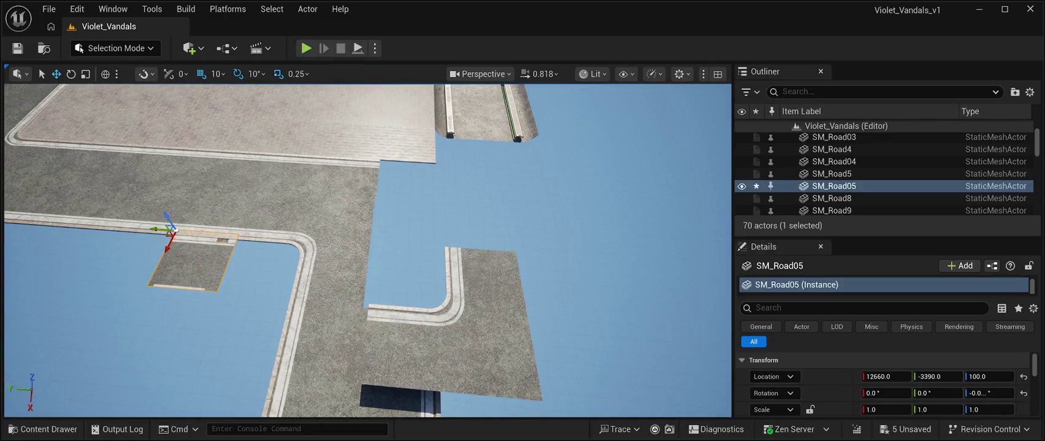
drag(172, 232, 140, 303)
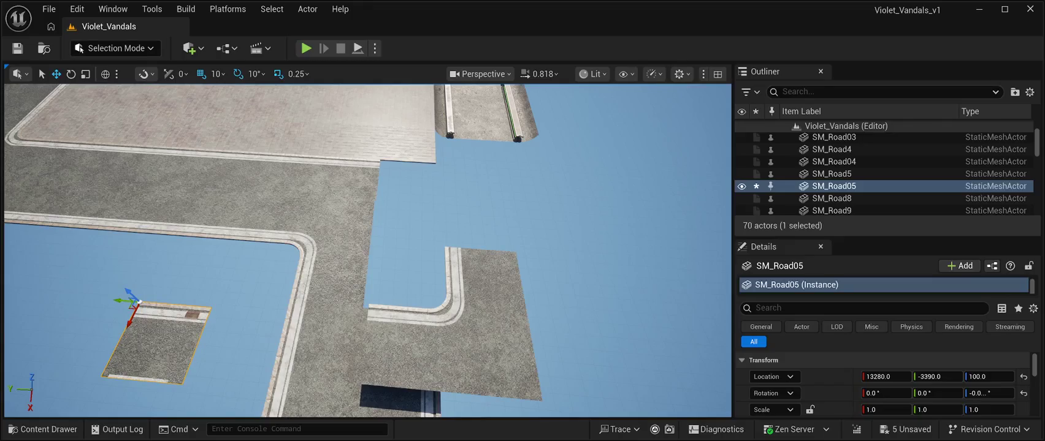
Step: Duplicate corner piece SM_Road10 as SM_Road12 at 12710, -6340, 400, then try turning SM_Road11
click(325, 257)
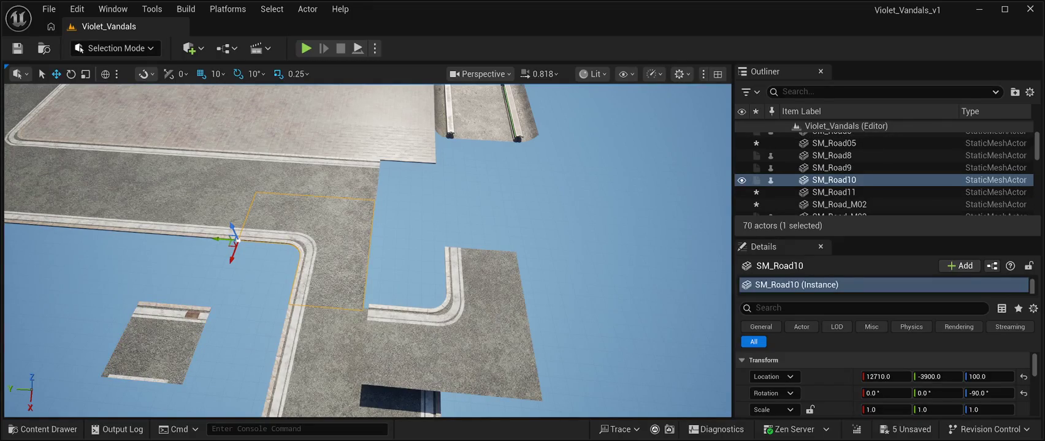
key(ctrl+d)
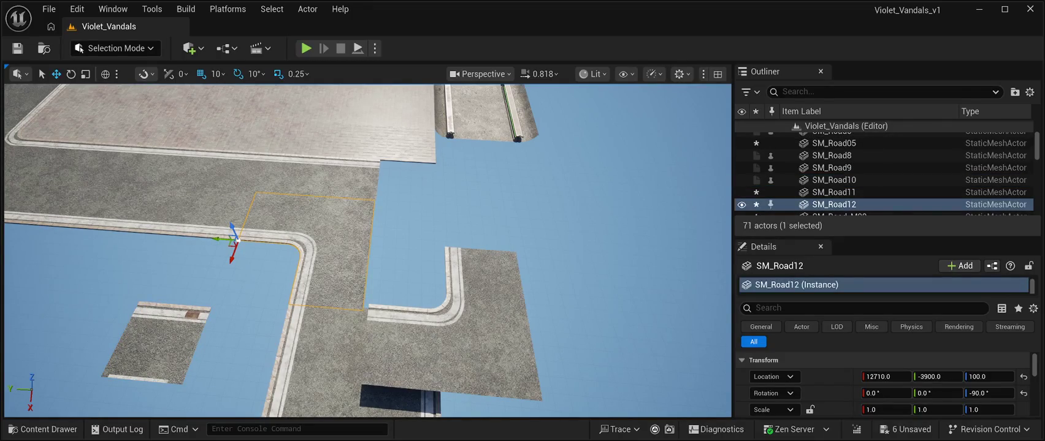
mouse_move(271, 243)
mouse_down()
mouse_move(380, 223)
mouse_move(407, 202)
mouse_move(405, 214)
mouse_move(445, 225)
mouse_move(557, 226)
mouse_up()
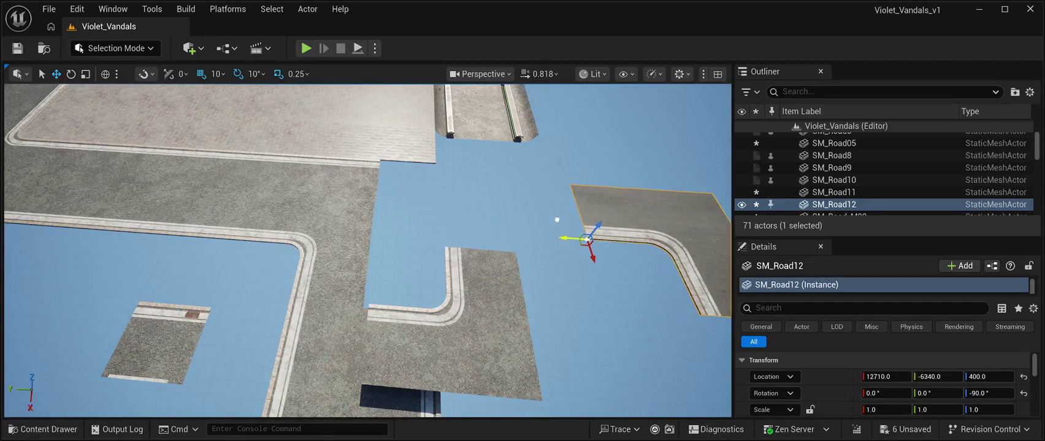
click(441, 247)
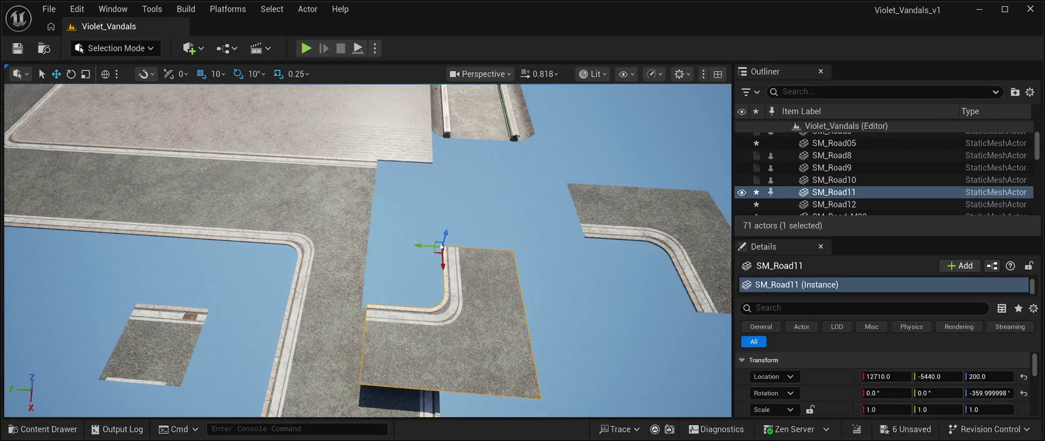
click(70, 74)
mouse_move(414, 263)
mouse_down()
mouse_move(472, 268)
mouse_move(443, 279)
mouse_up()
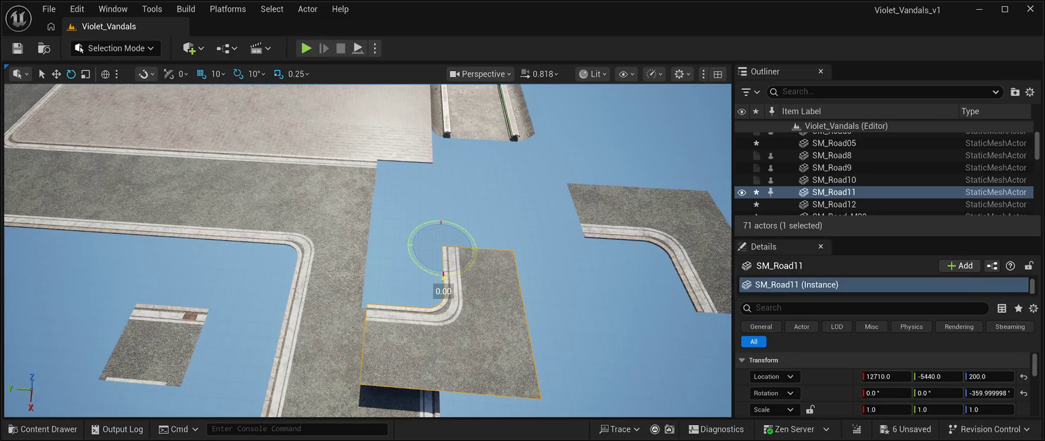
Step: Duplicate paving tile SM_RoadModuleVP01_01, move the copy to 11710, -6120, 100 and turn it -90°
drag(443, 279, 443, 279)
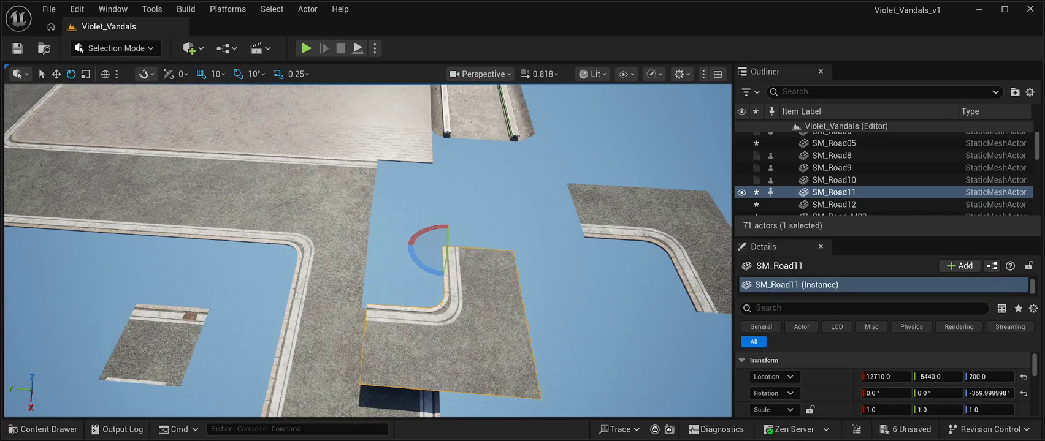
click(405, 144)
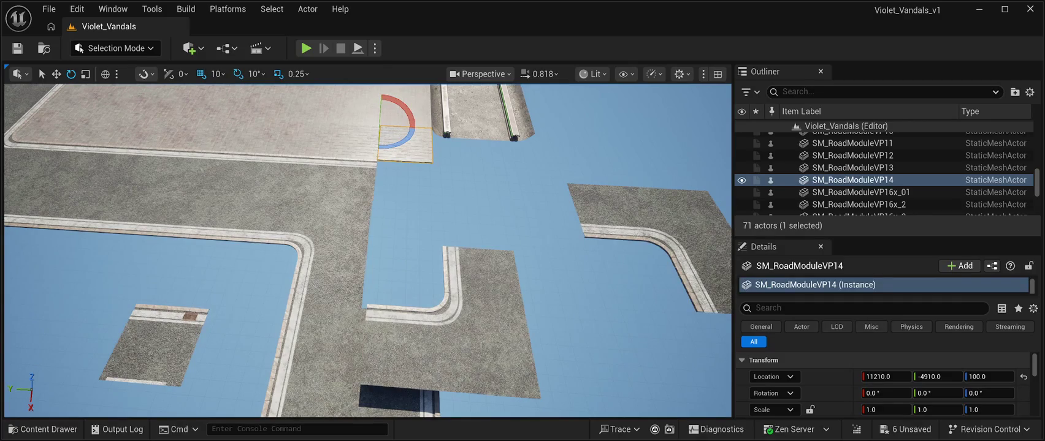
click(61, 136)
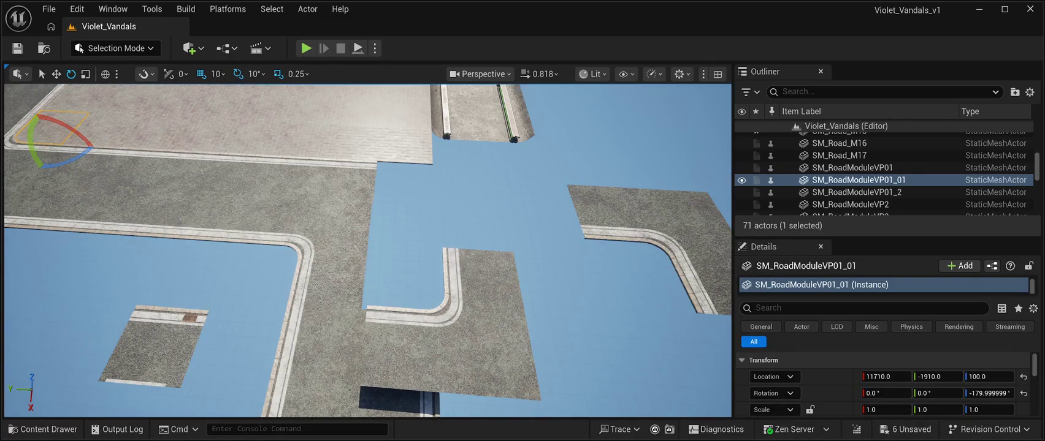
key(ctrl+d)
key(w)
drag(46, 144, 493, 217)
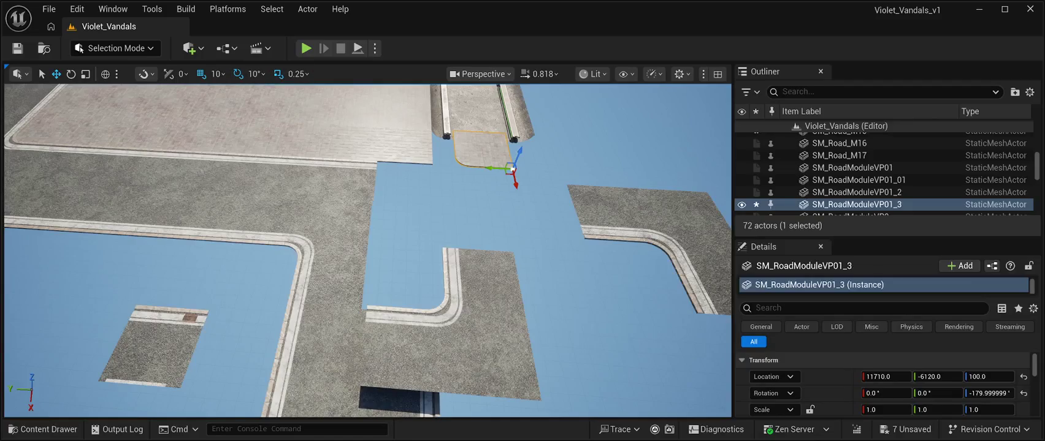
key(e)
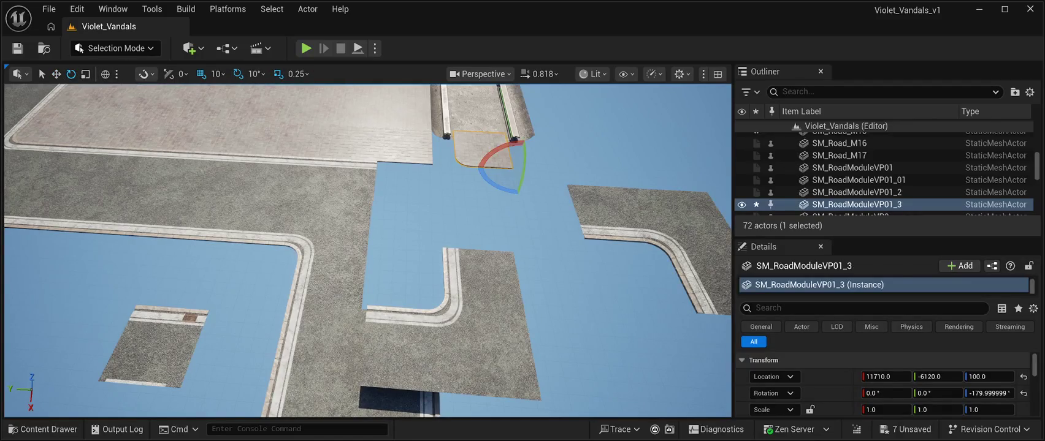
mouse_move(515, 184)
mouse_down()
mouse_move(512, 199)
mouse_move(527, 200)
mouse_move(542, 195)
mouse_move(545, 176)
mouse_up()
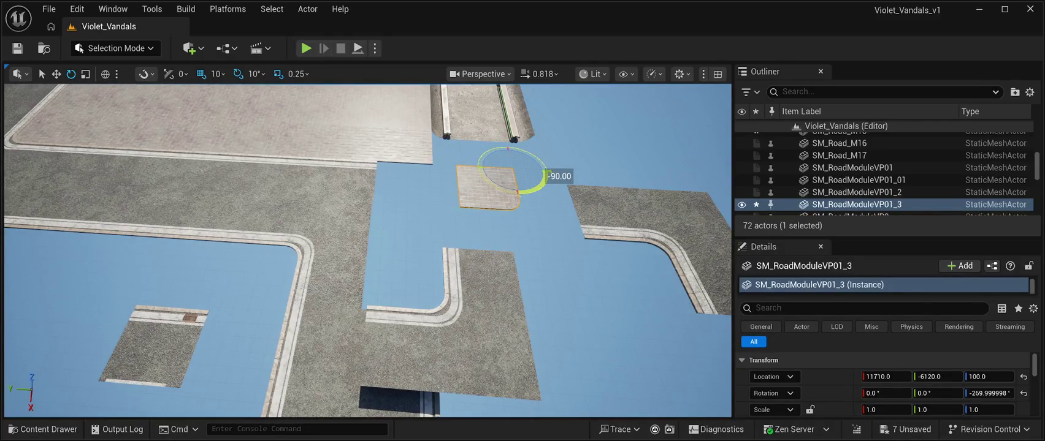
drag(545, 176, 545, 176)
click(405, 147)
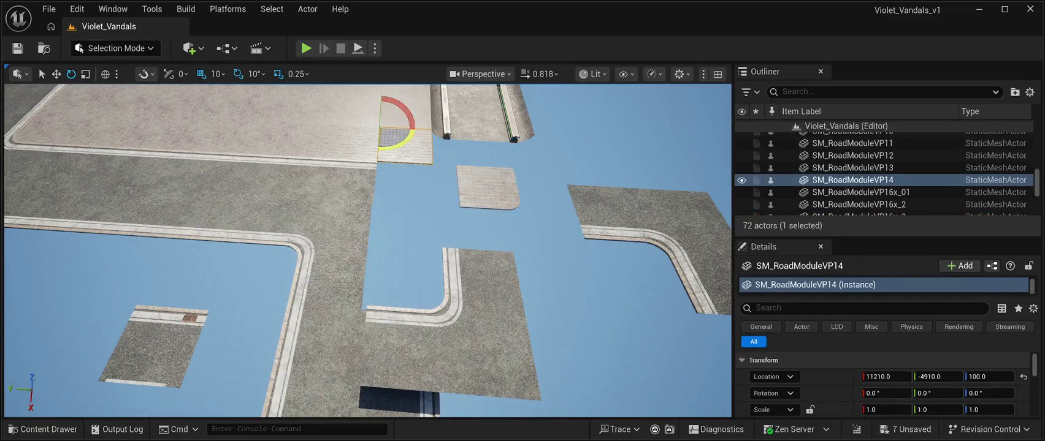
Step: Move tile SM_RoadModuleVP14 along X beside the corner piece and fit SM_RoadModuleVP01_3 against the top curb
click(55, 74)
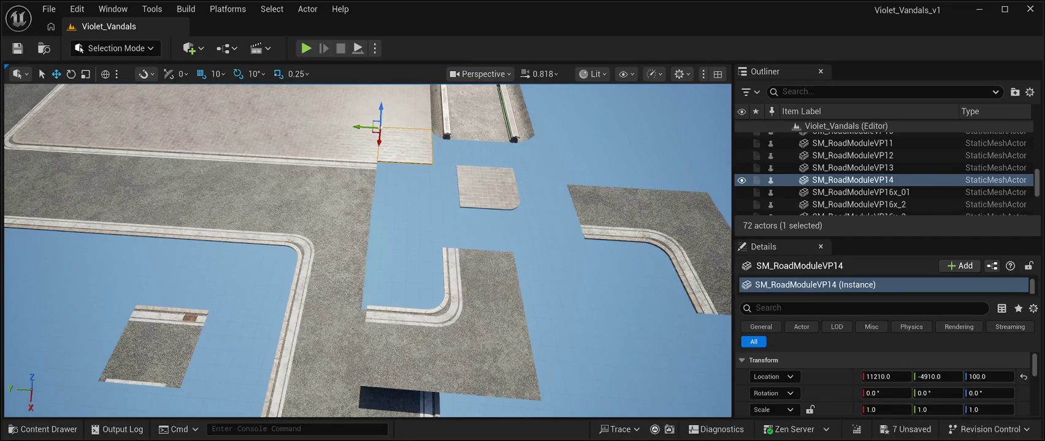
drag(378, 138, 366, 263)
click(487, 184)
mouse_move(504, 161)
mouse_down()
mouse_move(414, 155)
mouse_move(430, 161)
mouse_move(413, 130)
mouse_up()
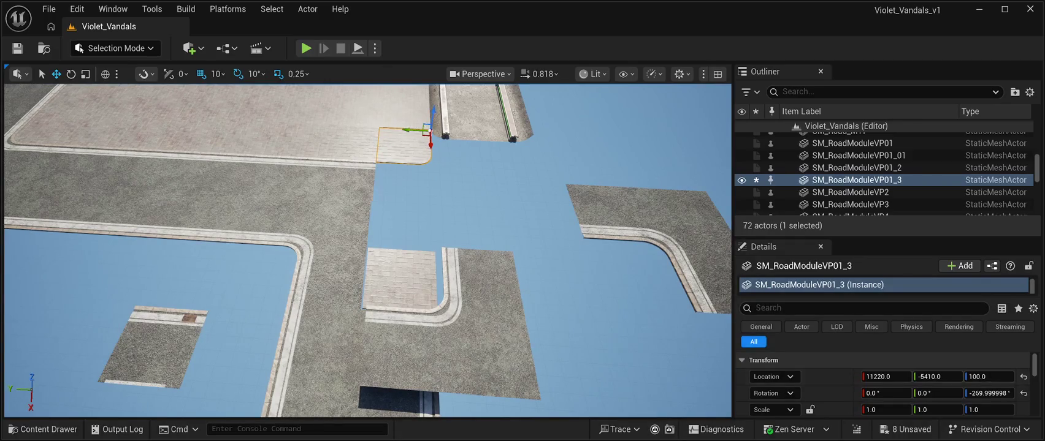
scroll(368, 245, up, 3)
scroll(368, 245, up, 5)
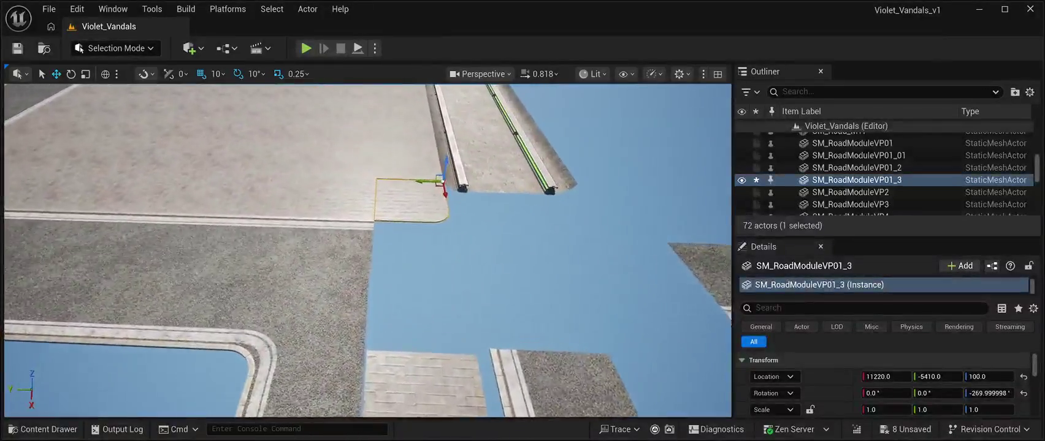
scroll(367, 245, up, 5)
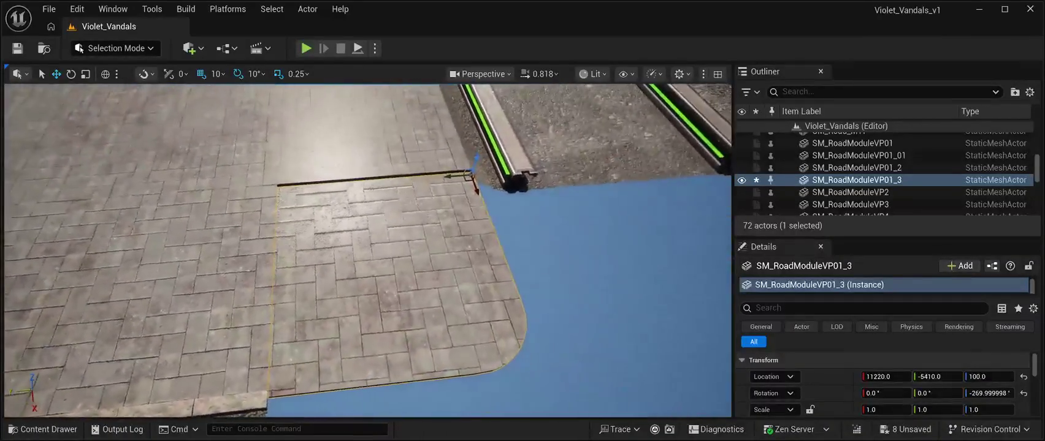
drag(475, 192, 343, 195)
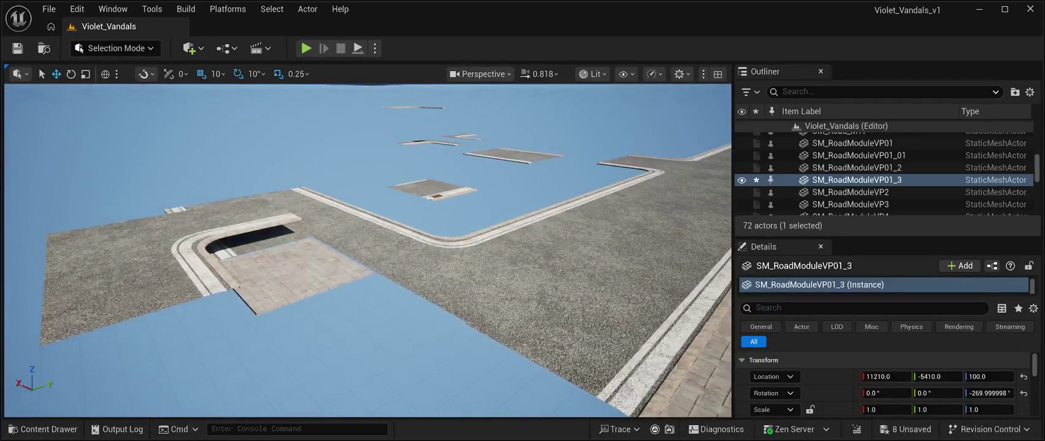
key(f)
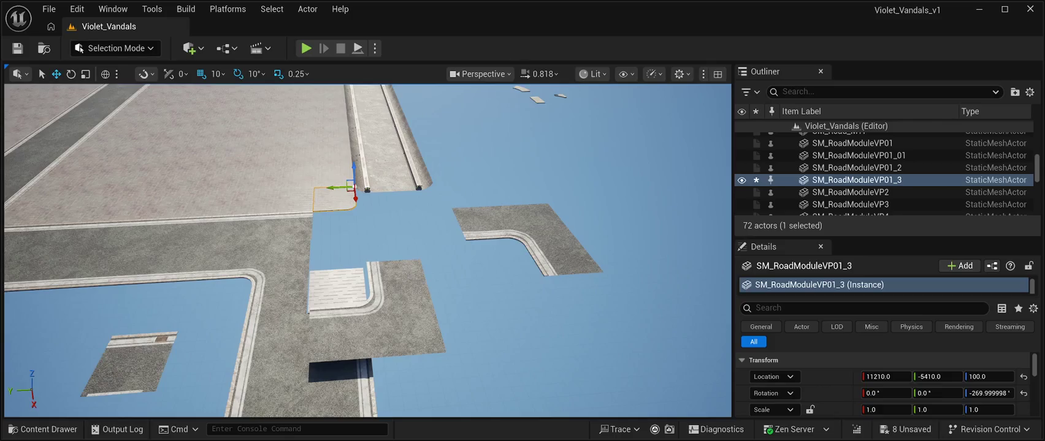
click(527, 242)
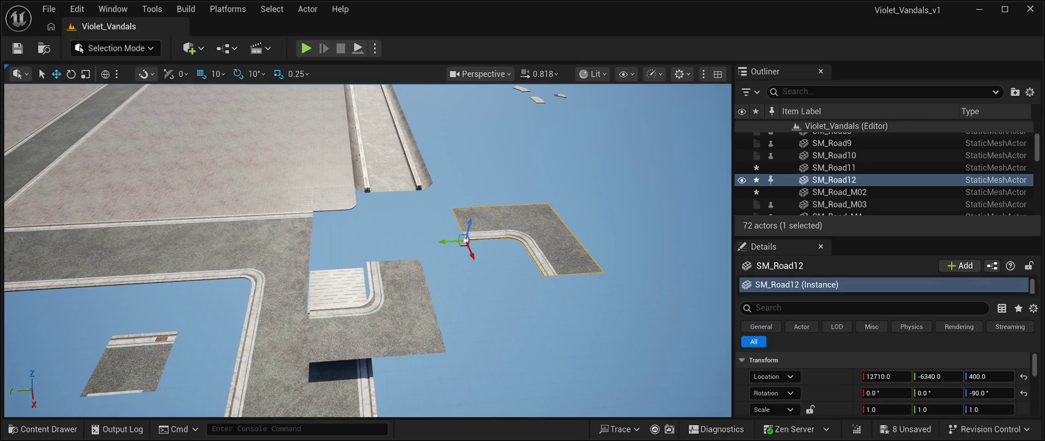
Step: Delete the BP_Starfield_bgNebula_Free actor from the top of the Outliner
click(863, 138)
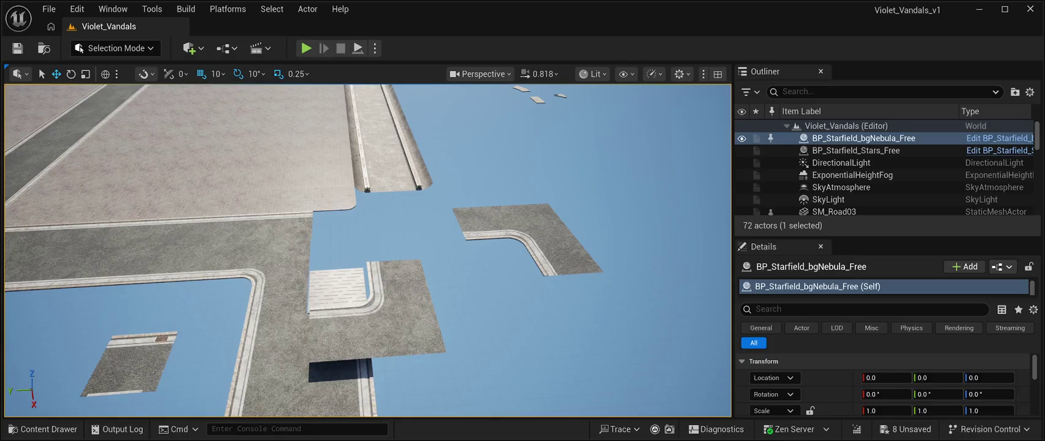
key(Delete)
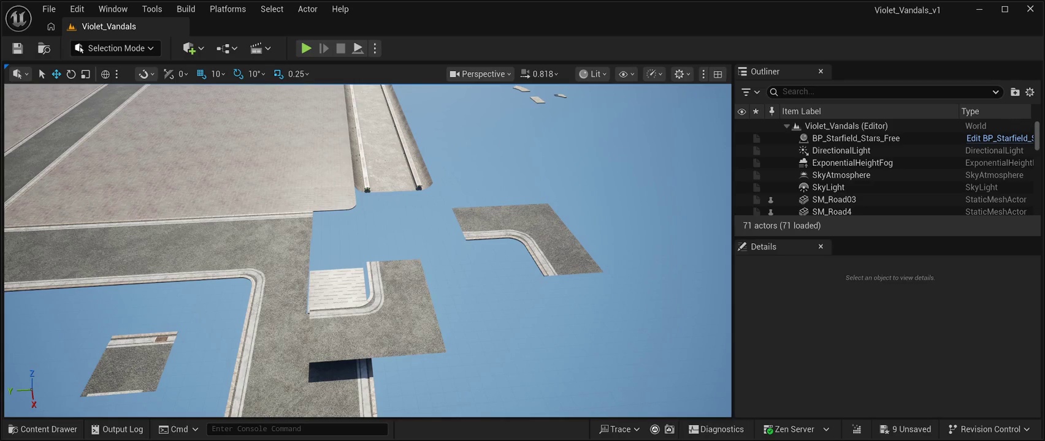
Step: Select the SM_Road12 corner piece and set both its Scale X and Scale Y to -1.0
click(533, 242)
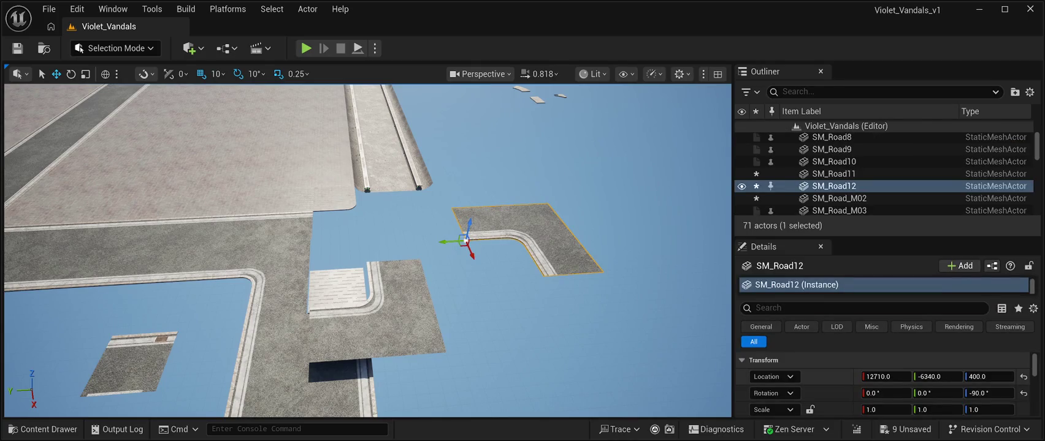
scroll(883, 383, down, 2)
click(886, 370)
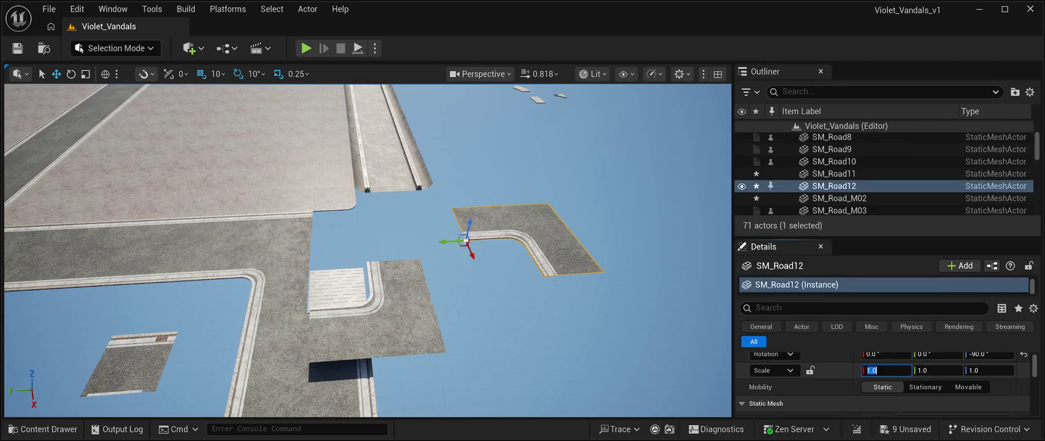
text(-1.0)
key(Return)
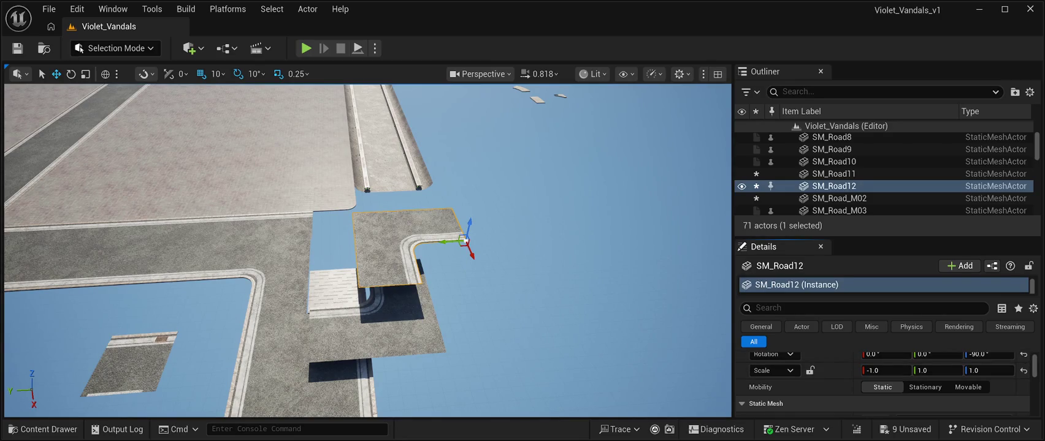
click(938, 370)
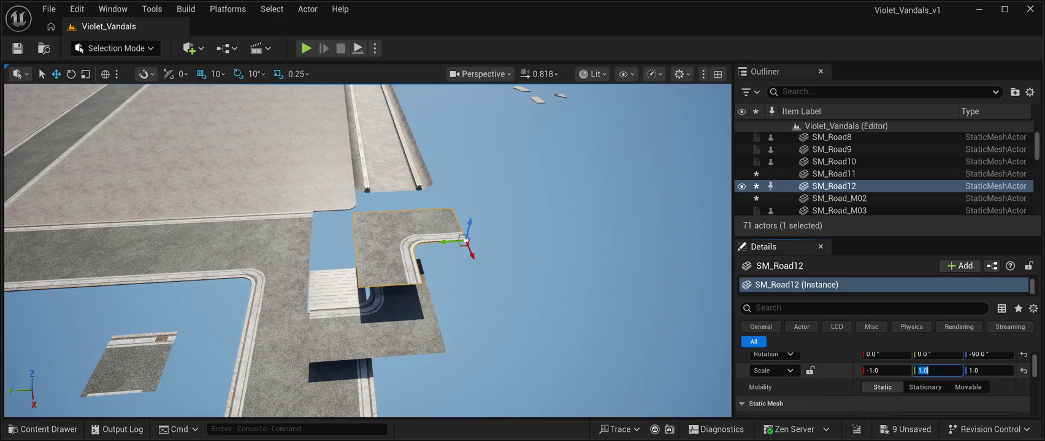
text(-1.0)
key(Return)
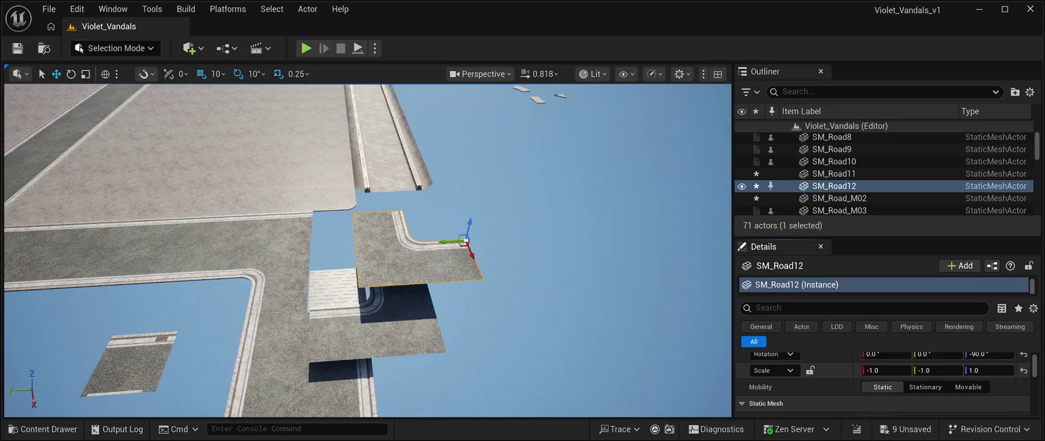
scroll(368, 252, down, 5)
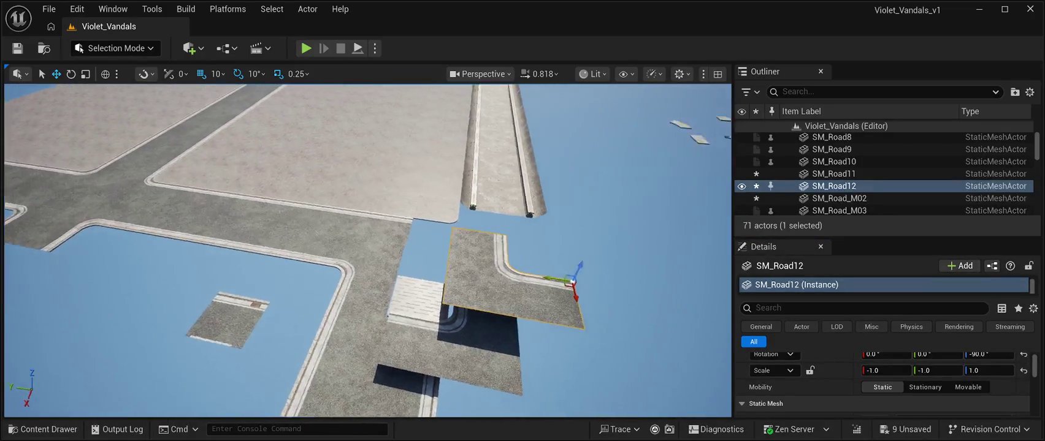
key(d)
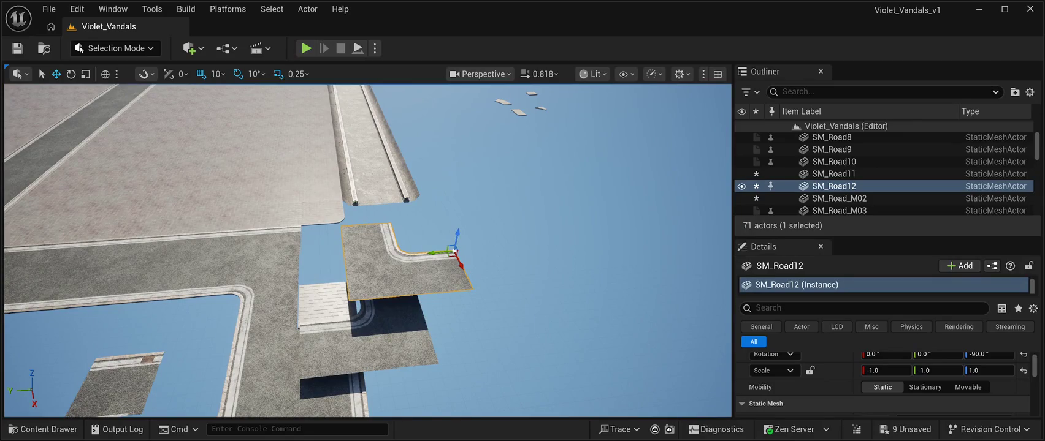
key(e)
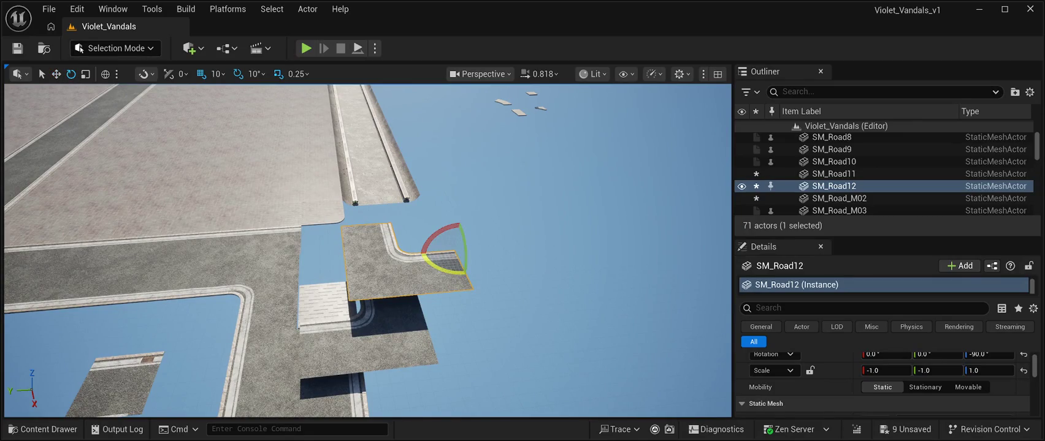
mouse_move(454, 269)
mouse_down()
mouse_move(476, 290)
mouse_move(484, 252)
mouse_up()
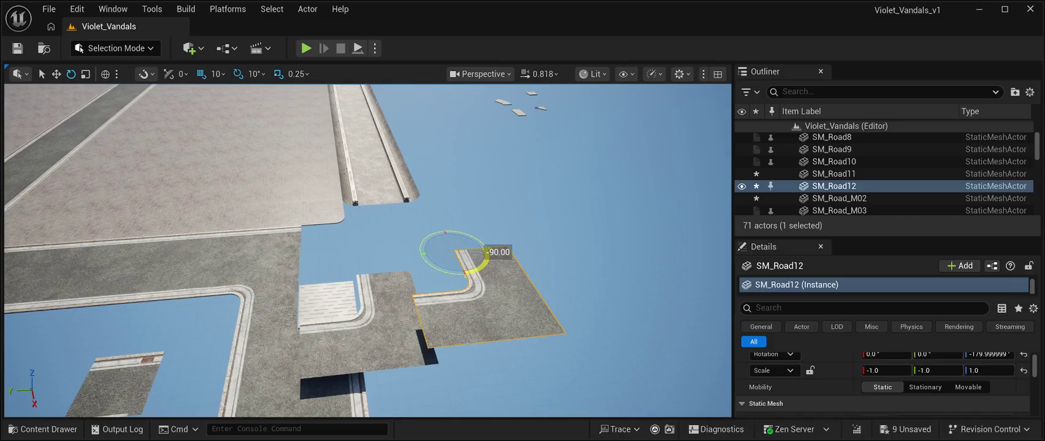
mouse_move(484, 251)
mouse_down()
mouse_move(460, 283)
mouse_move(423, 265)
mouse_move(472, 283)
mouse_move(465, 274)
mouse_up()
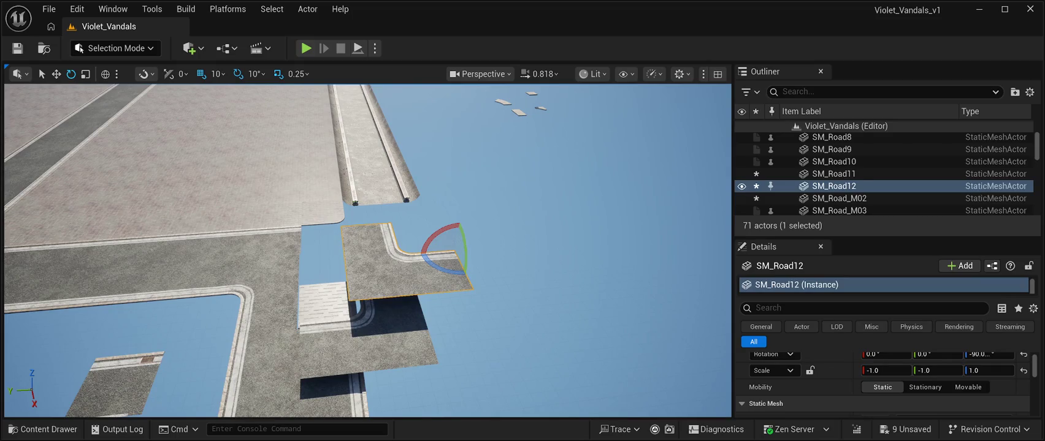
Step: Move SM_Road11 toward the lower-left road area and move the small pavement tile out to the right
click(833, 174)
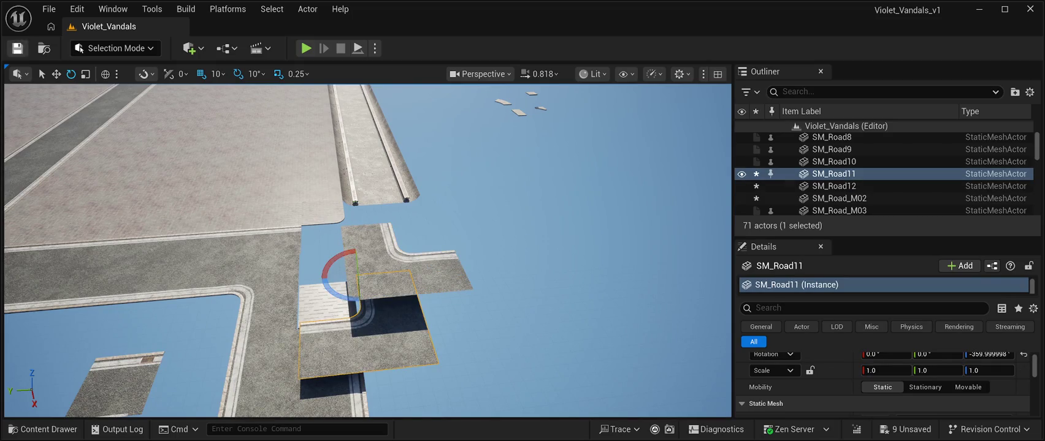
click(56, 74)
drag(336, 277, 44, 301)
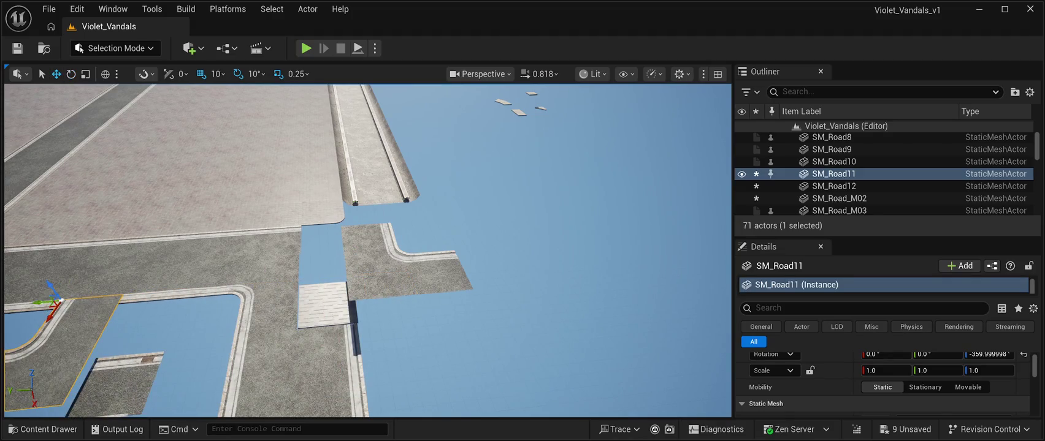
click(323, 305)
drag(283, 289, 496, 285)
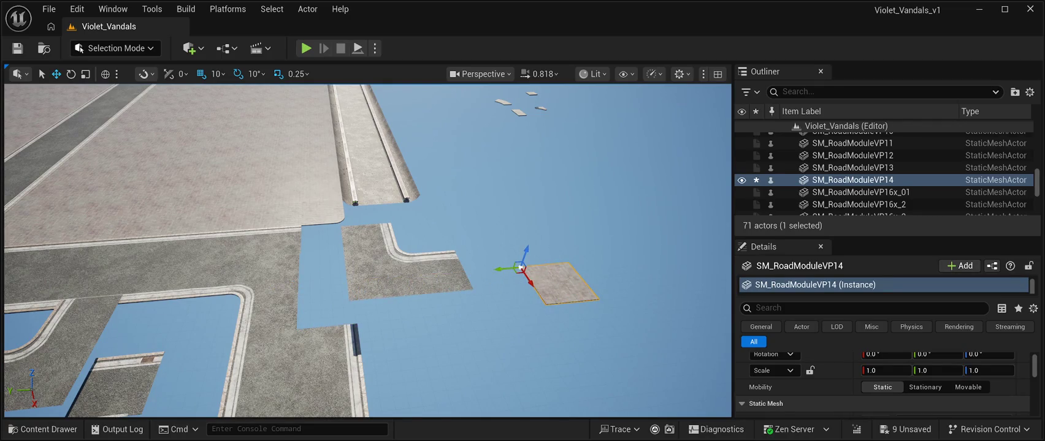
Step: Nudge SM_Road12 slightly left and move the curb corner piece out to the right
click(405, 269)
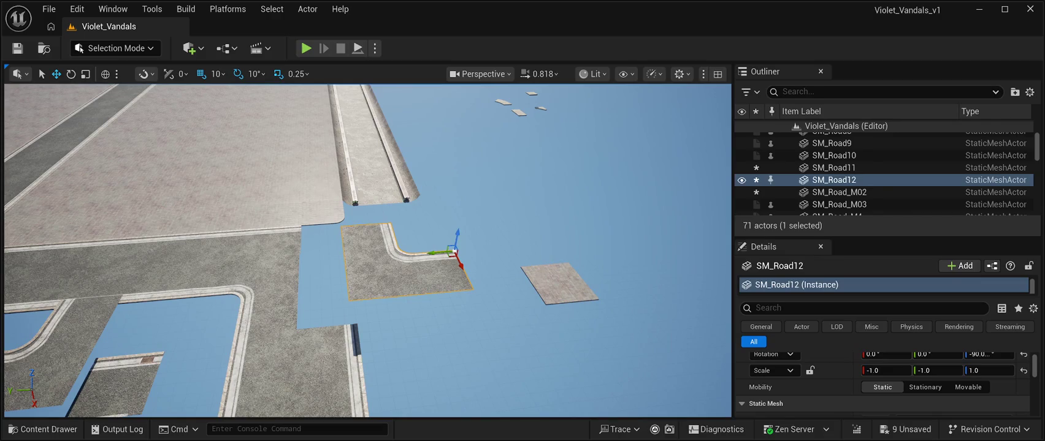
mouse_move(438, 253)
mouse_down()
mouse_move(417, 253)
mouse_move(475, 258)
mouse_move(303, 261)
mouse_move(301, 272)
mouse_up()
click(324, 210)
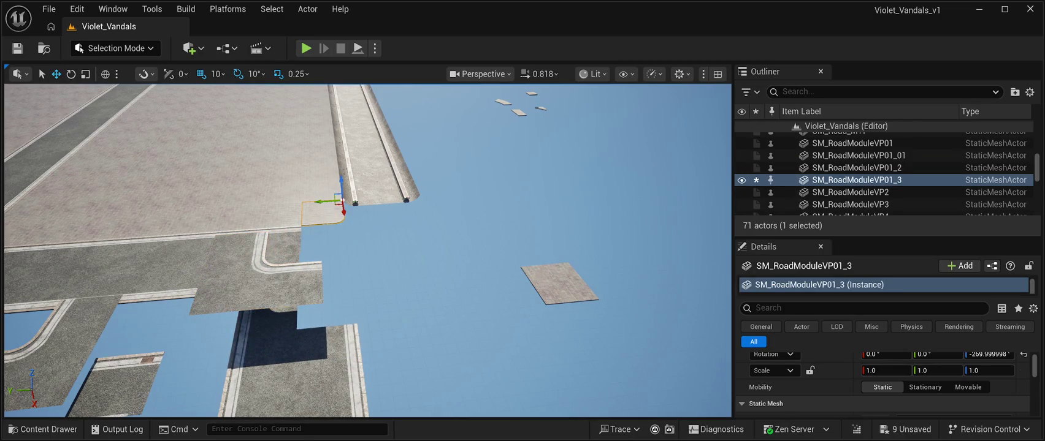
drag(325, 201, 516, 197)
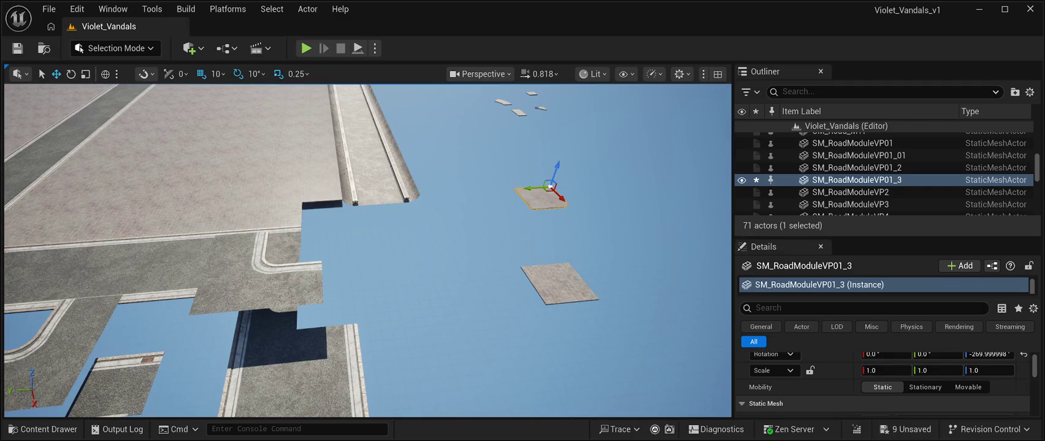
Step: Place the pavement tile beside the curb, closing the gap to the upper slab
click(536, 282)
mouse_move(508, 269)
mouse_down()
mouse_move(472, 288)
mouse_move(344, 296)
mouse_move(349, 213)
mouse_move(292, 206)
mouse_up()
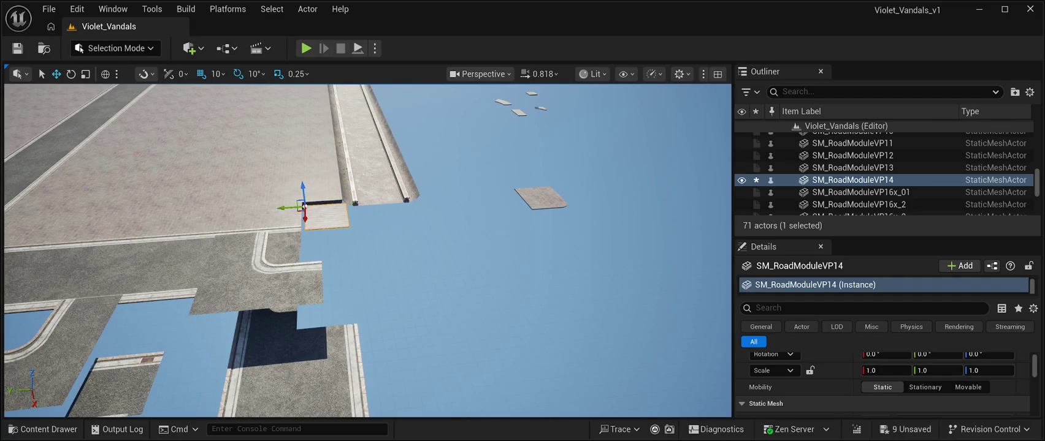
scroll(292, 206, up, 2)
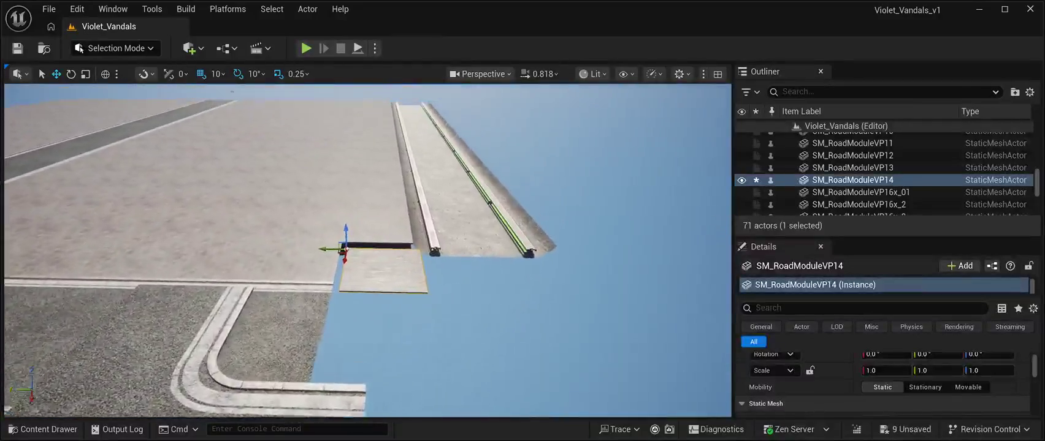
mouse_move(310, 294)
mouse_down()
mouse_move(314, 281)
mouse_move(300, 270)
mouse_up()
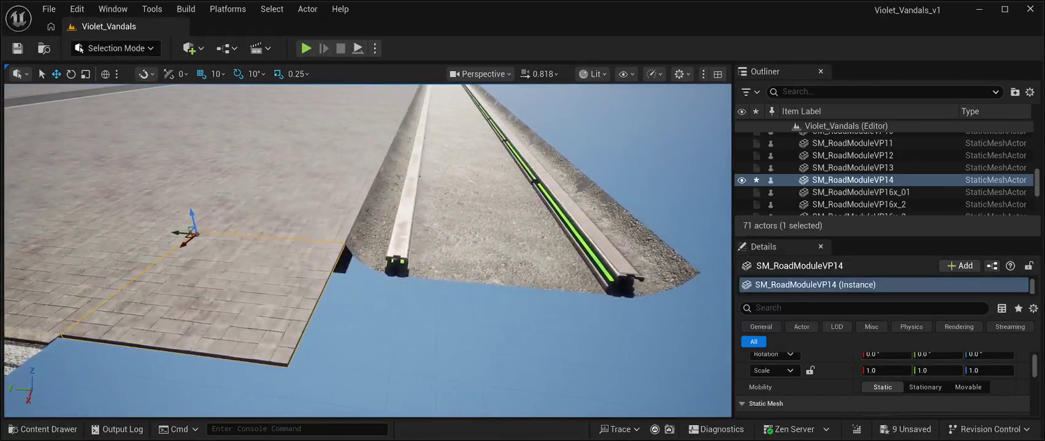
click(705, 153)
mouse_move(368, 245)
mouse_down()
mouse_move(368, 184)
mouse_move(380, 245)
mouse_move(359, 227)
mouse_up()
click(413, 220)
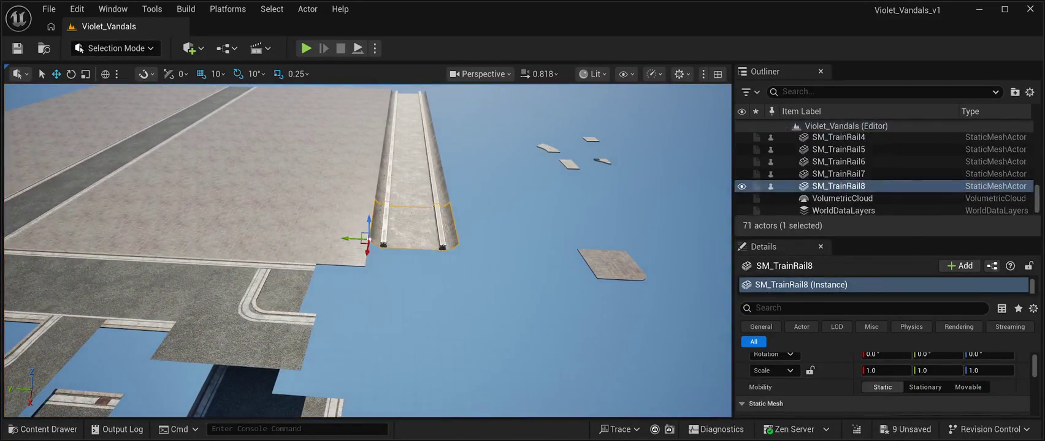
Step: Duplicate SM_TrainRail8 and slide the copy forward to extend the track
key(ctrl+d)
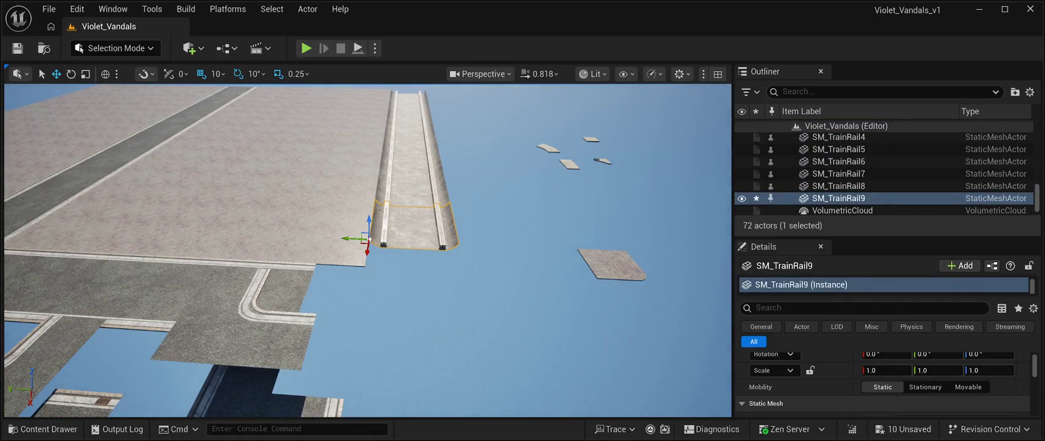
drag(366, 252, 354, 330)
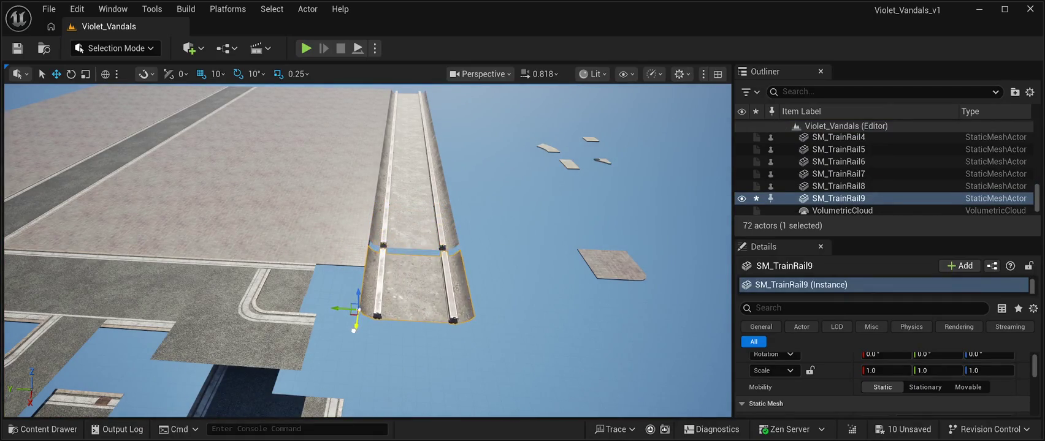
key(Left)
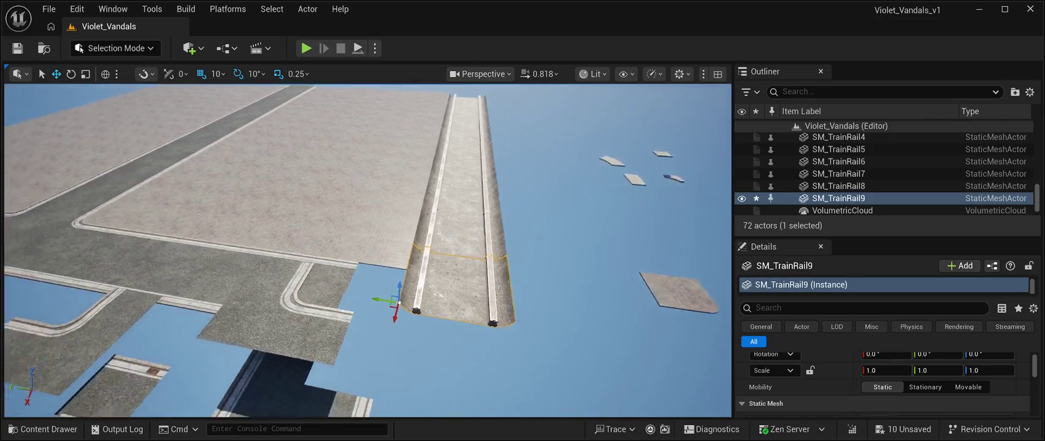
key(Left)
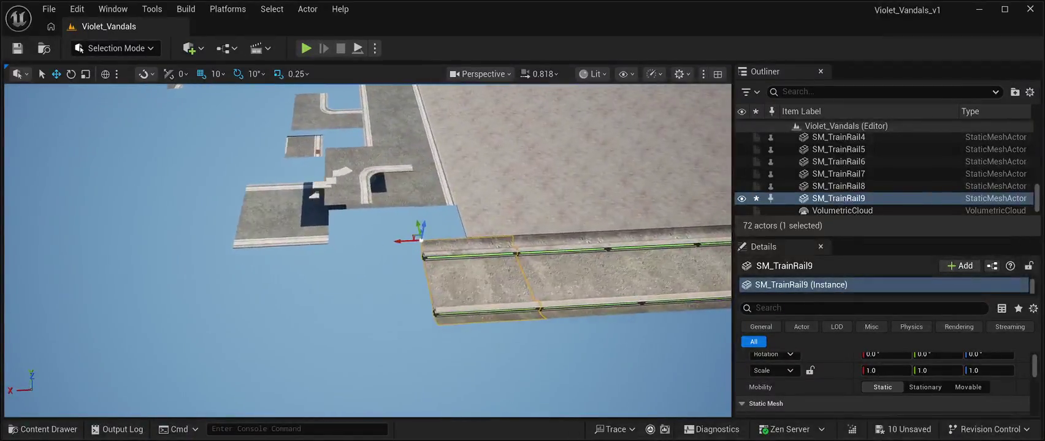
key(Left)
Step: Duplicate the newest rail again as SM_TrainRail10 and slide it to continue the track
click(855, 138)
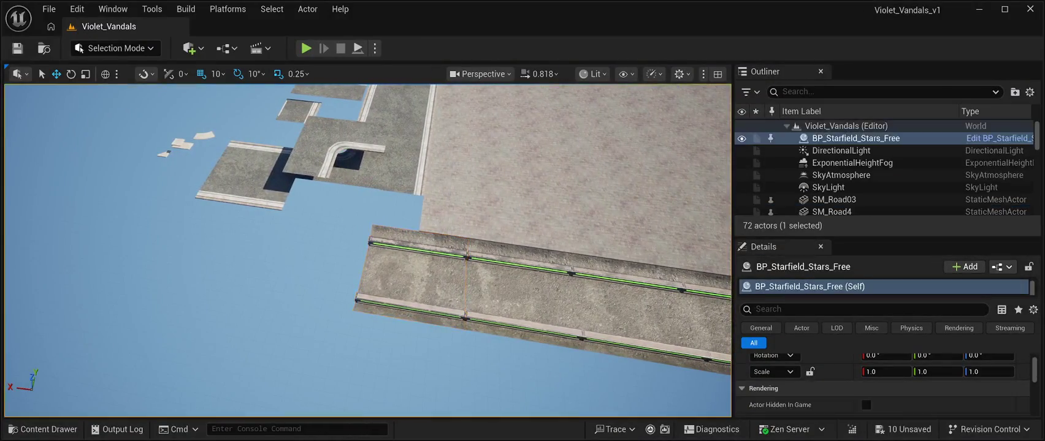
key(ctrl+z)
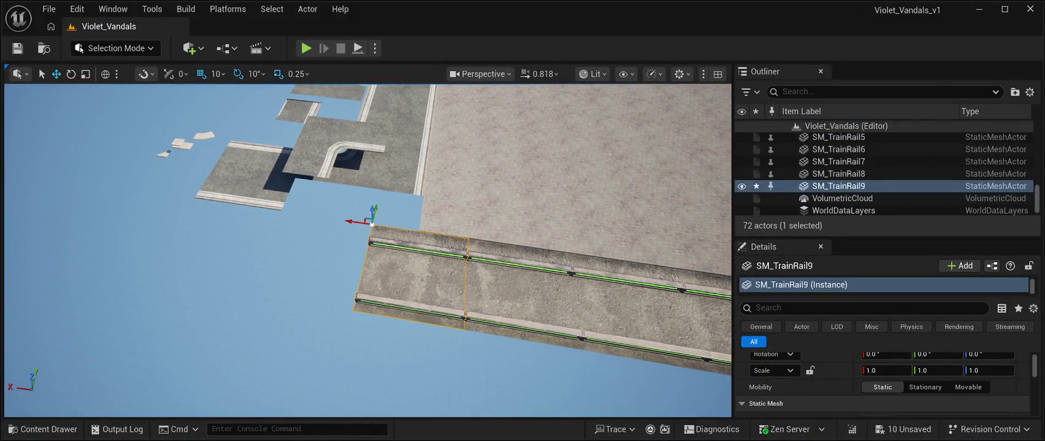
key(ctrl+d)
mouse_move(353, 221)
mouse_down()
mouse_move(263, 211)
mouse_move(243, 228)
mouse_move(353, 193)
mouse_up()
click(233, 233)
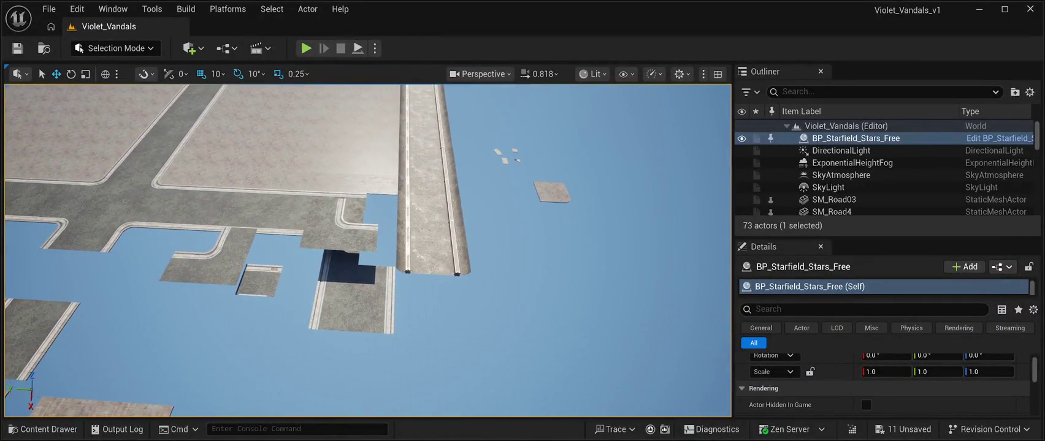
Step: Move SM_Road12 and SM_Road_M17 down, and shift SM_Road10 left to meet its neighbours
click(337, 227)
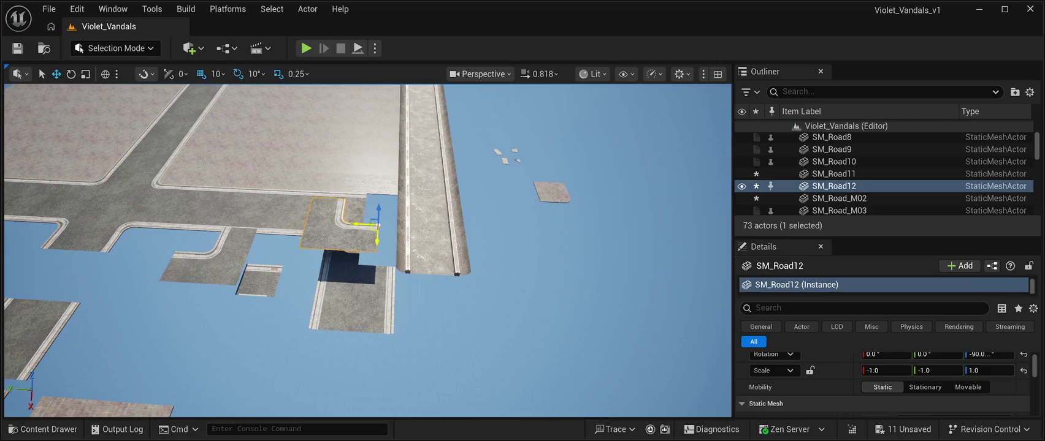
mouse_move(376, 226)
mouse_down()
mouse_move(363, 395)
mouse_move(362, 358)
mouse_move(273, 255)
mouse_up()
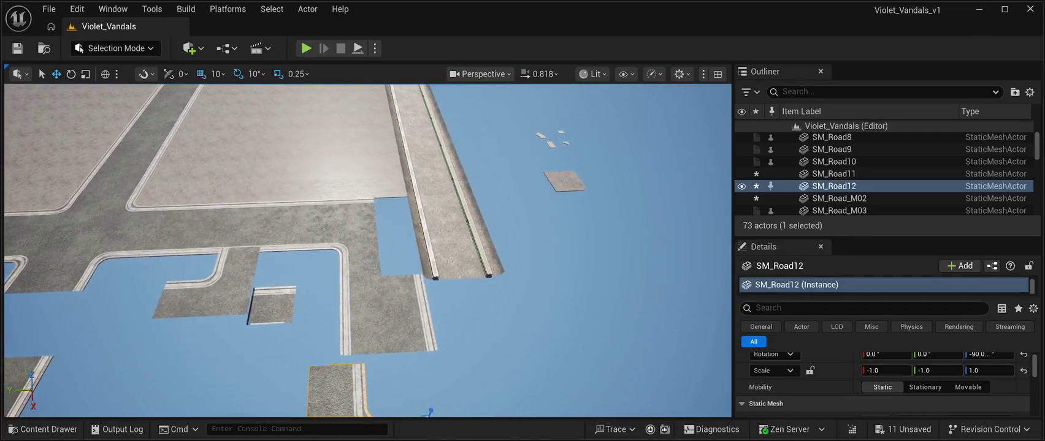
click(270, 230)
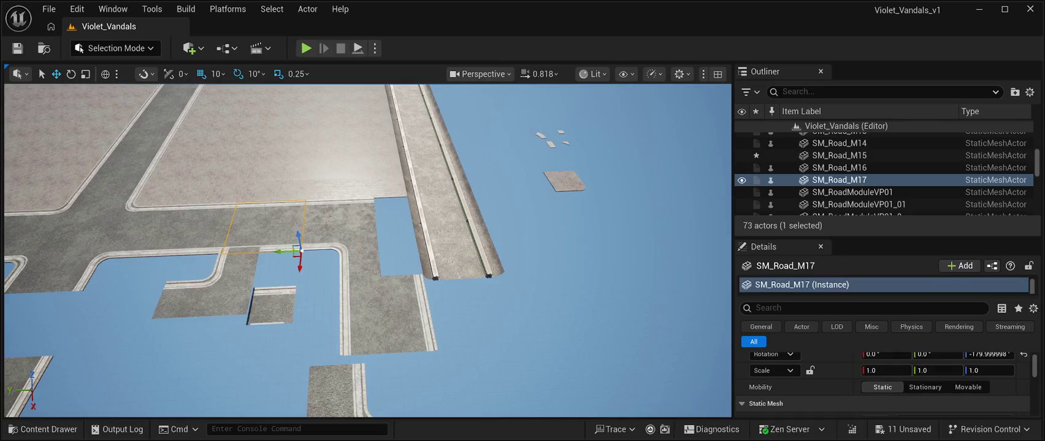
drag(299, 264, 287, 395)
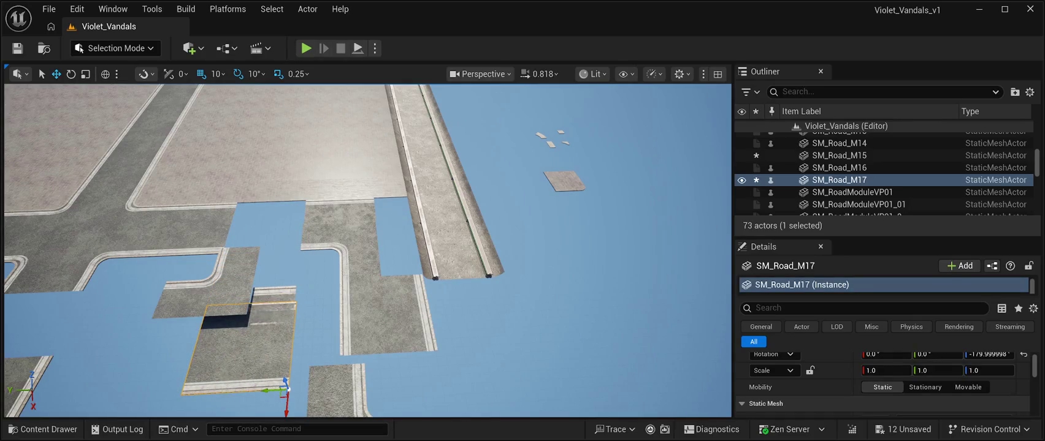
click(341, 248)
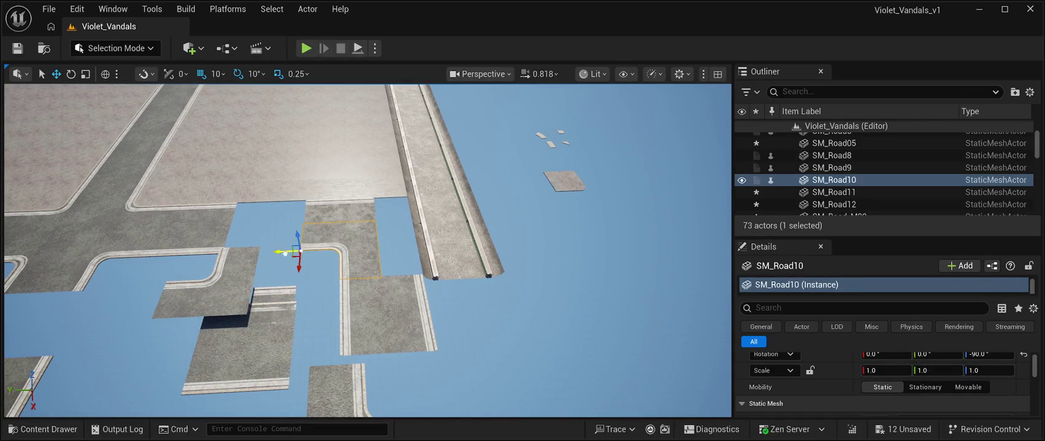
drag(286, 254, 216, 245)
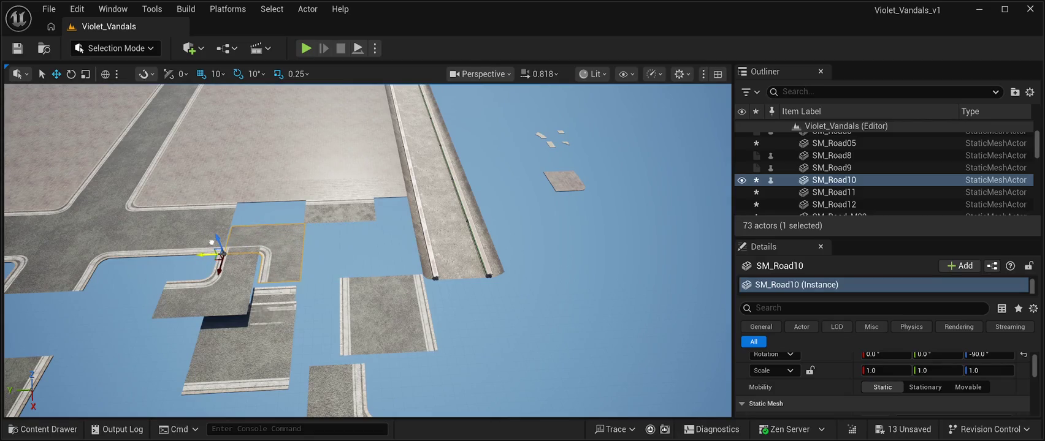
drag(212, 243, 159, 263)
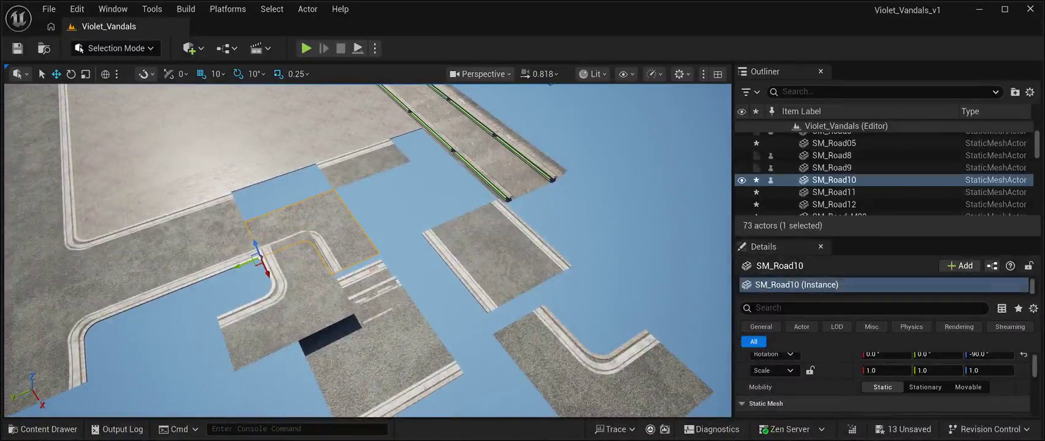
Step: Slide SM_Road_M02 left into the road layout
click(131, 267)
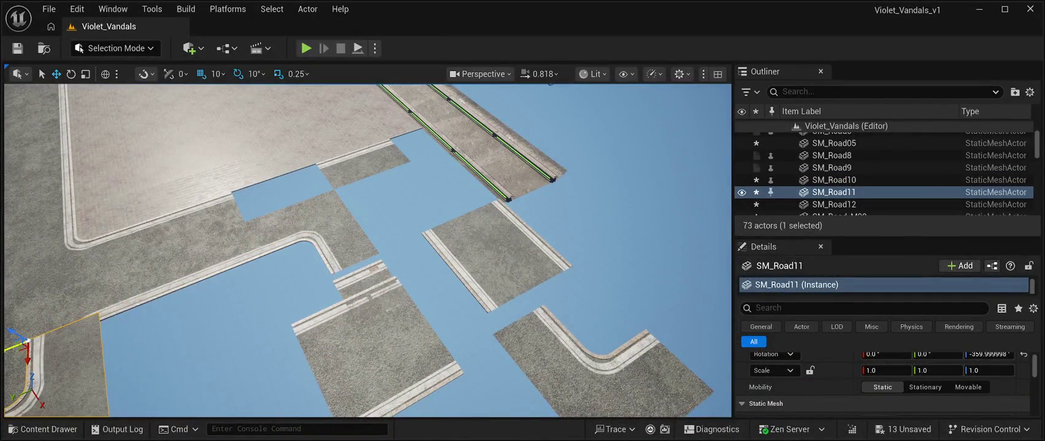
drag(131, 267, 131, 233)
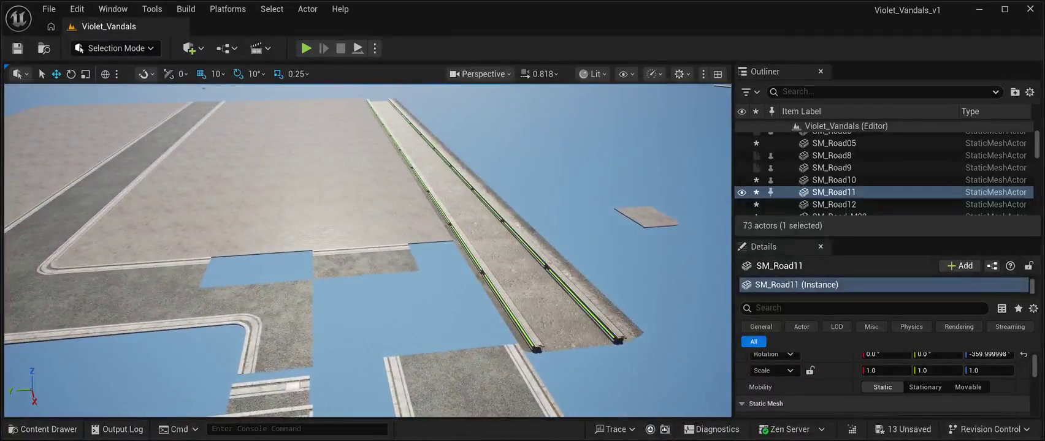
click(361, 263)
drag(291, 252, 194, 252)
click(582, 153)
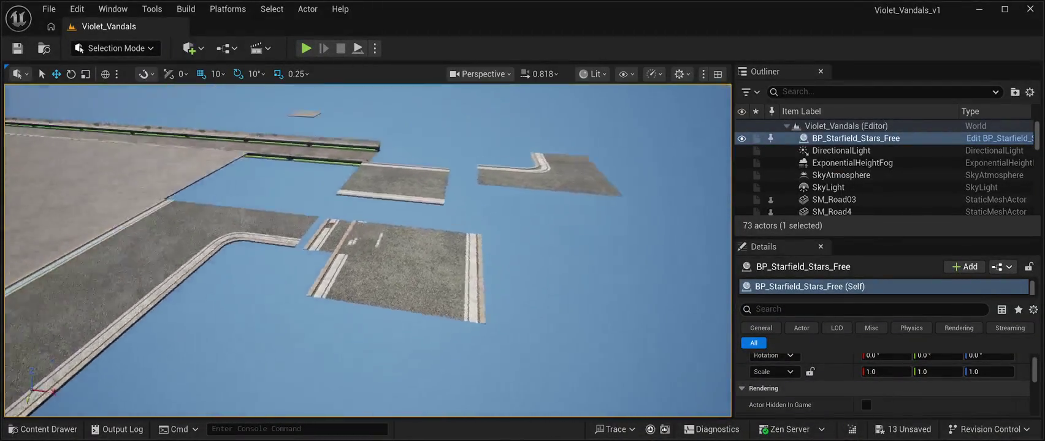
Step: Slide SM_Road_M17 right along the street and butt SM_Road05 against it
click(344, 288)
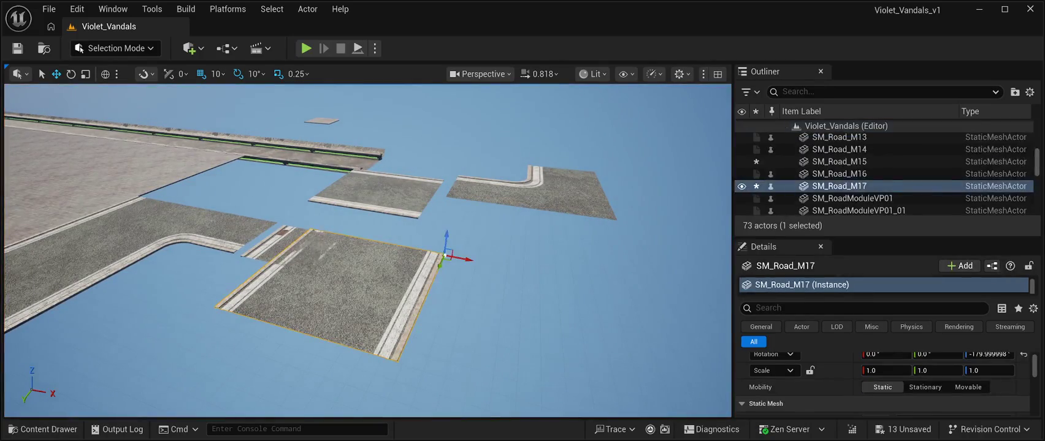
drag(460, 257, 721, 306)
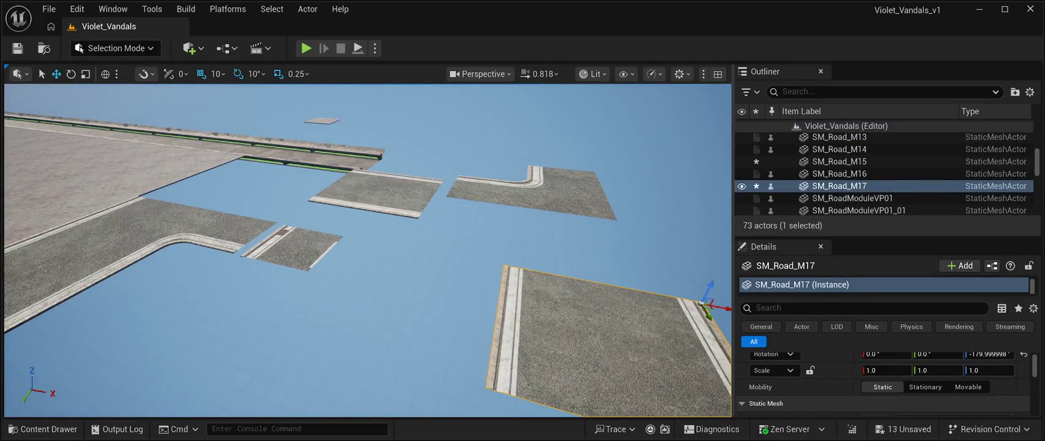
click(288, 252)
drag(257, 260, 426, 300)
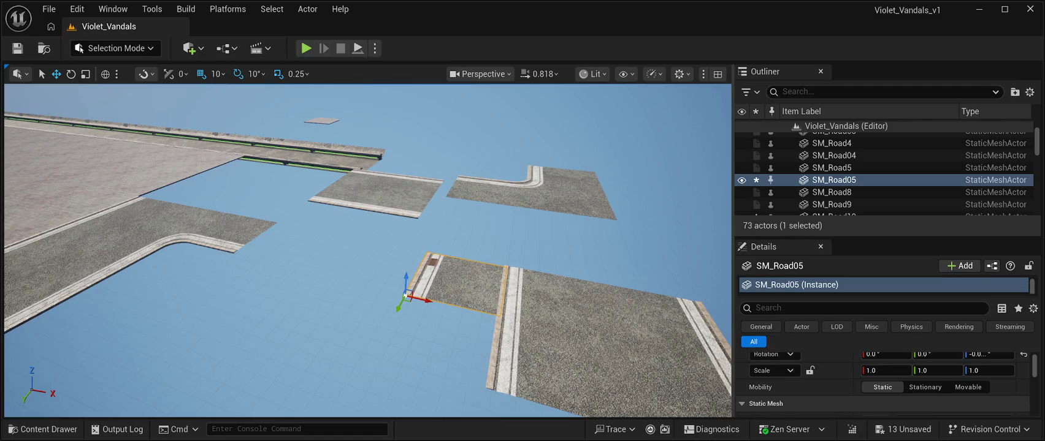
click(409, 212)
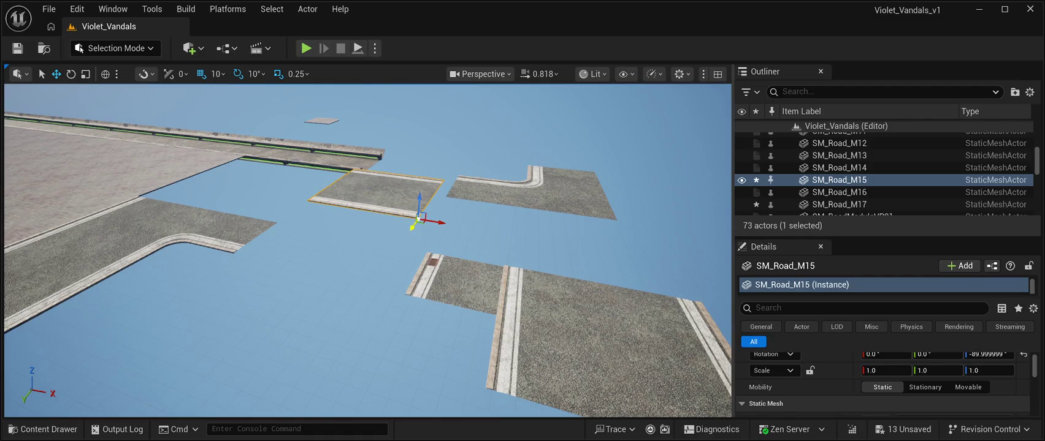
mouse_move(412, 229)
mouse_down()
mouse_move(424, 235)
mouse_move(435, 174)
mouse_move(435, 257)
mouse_move(429, 123)
mouse_move(439, 283)
mouse_up()
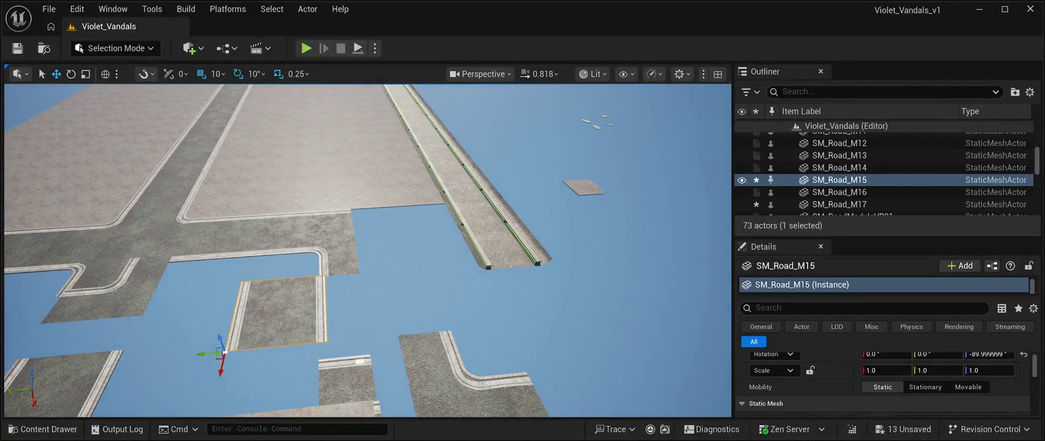
Step: Move SM_Road12 up beside the long rail road and rotate it a further 90 degrees
click(466, 380)
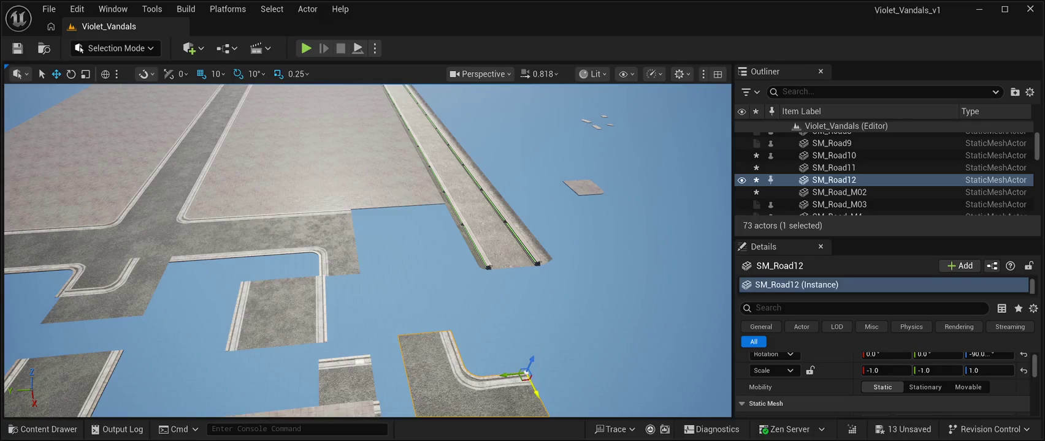
mouse_move(526, 375)
mouse_down()
mouse_move(438, 227)
mouse_move(458, 244)
mouse_move(420, 244)
mouse_up()
key(e)
mouse_move(429, 265)
mouse_down()
mouse_move(463, 270)
mouse_move(480, 257)
mouse_move(475, 247)
mouse_up()
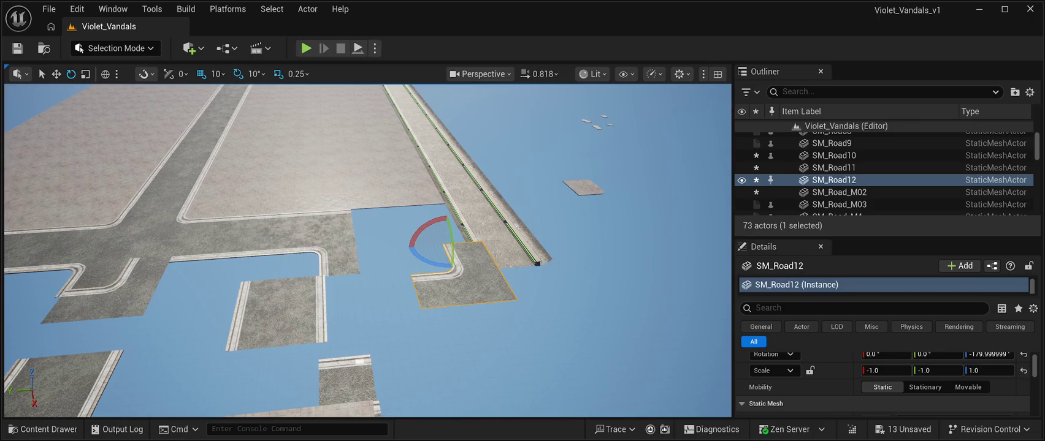
key(f)
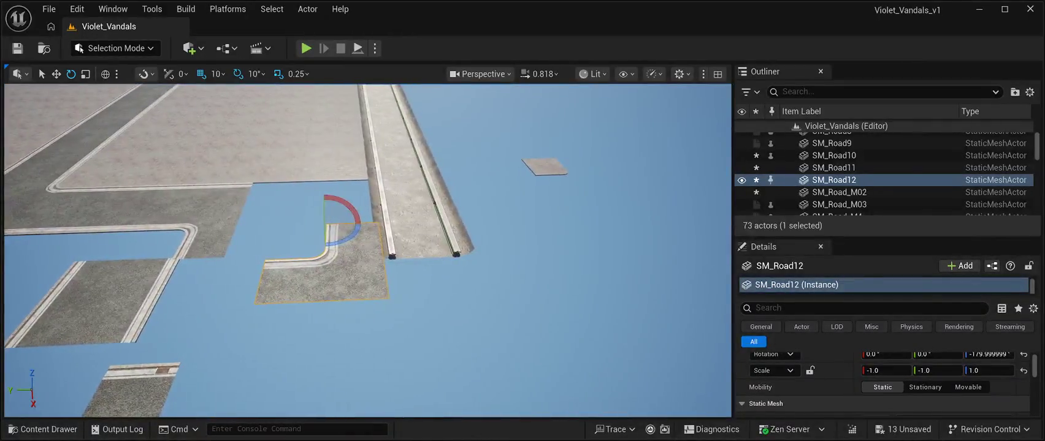
key(Left)
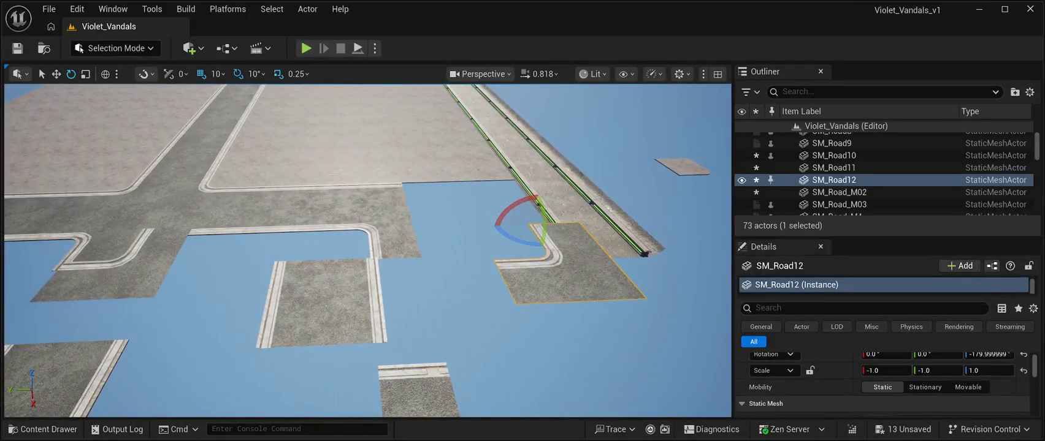
Step: Slide SM_Road_M15 right toward the rail strip
click(322, 300)
key(w)
mouse_move(242, 354)
mouse_down()
mouse_move(358, 364)
mouse_move(288, 380)
mouse_move(264, 368)
mouse_move(258, 331)
mouse_move(276, 383)
mouse_move(310, 380)
mouse_up()
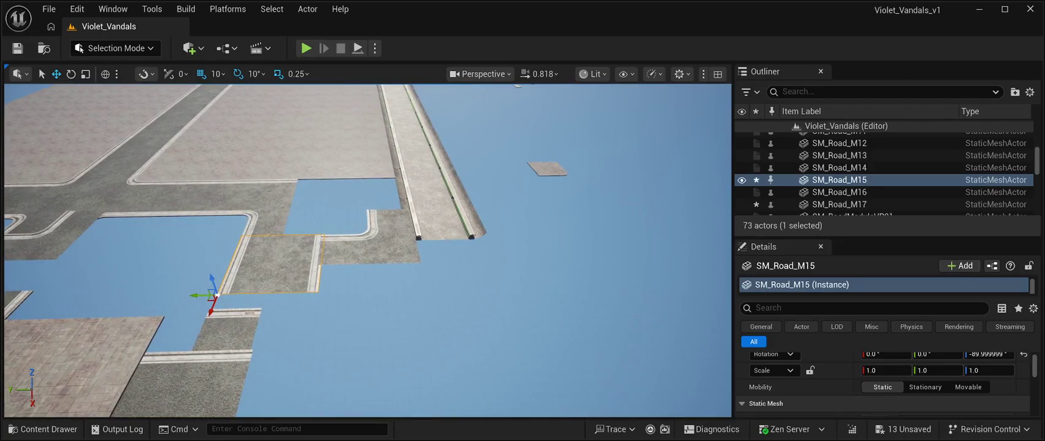
Step: Fine-tune SM_Road12's position beside the rail strip
click(368, 245)
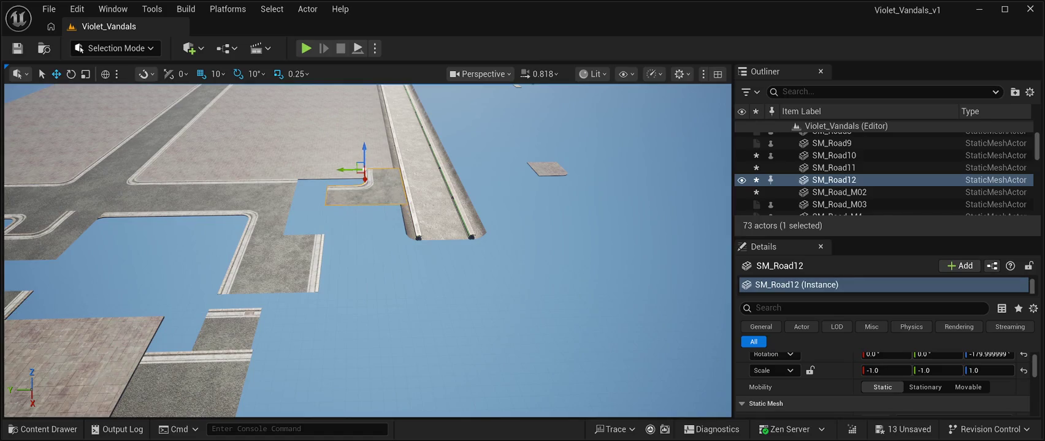
key(f)
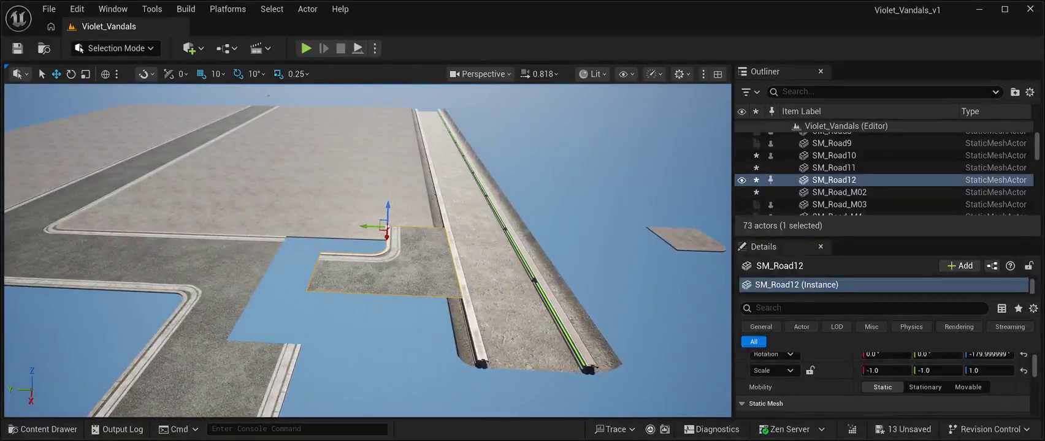
mouse_move(369, 226)
mouse_down()
mouse_move(205, 224)
mouse_move(393, 228)
mouse_move(365, 228)
mouse_up()
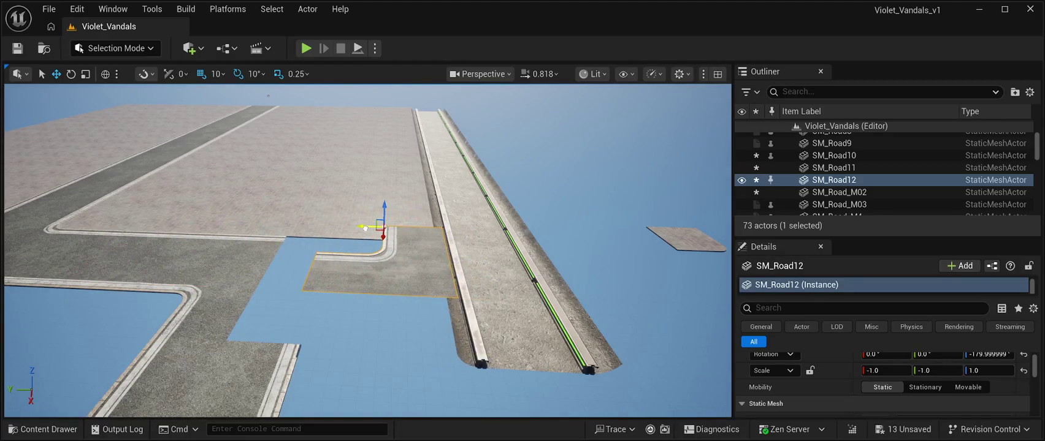
key(f)
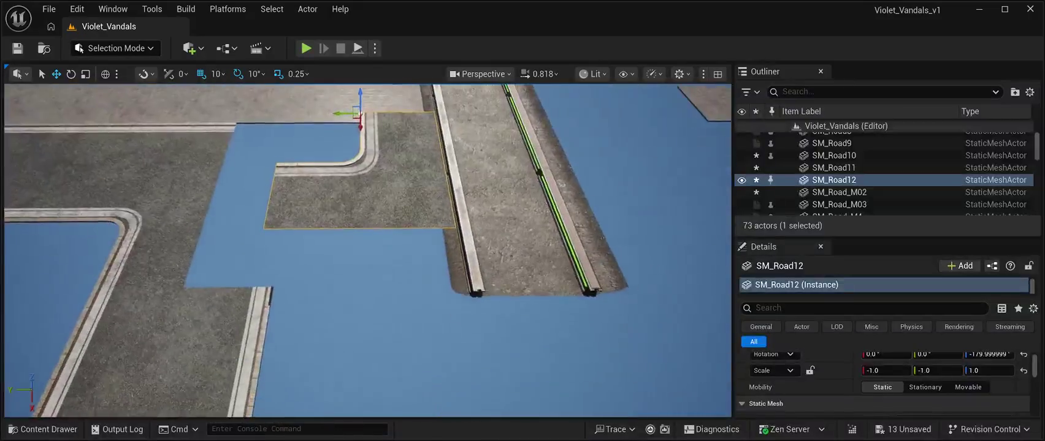
key(f)
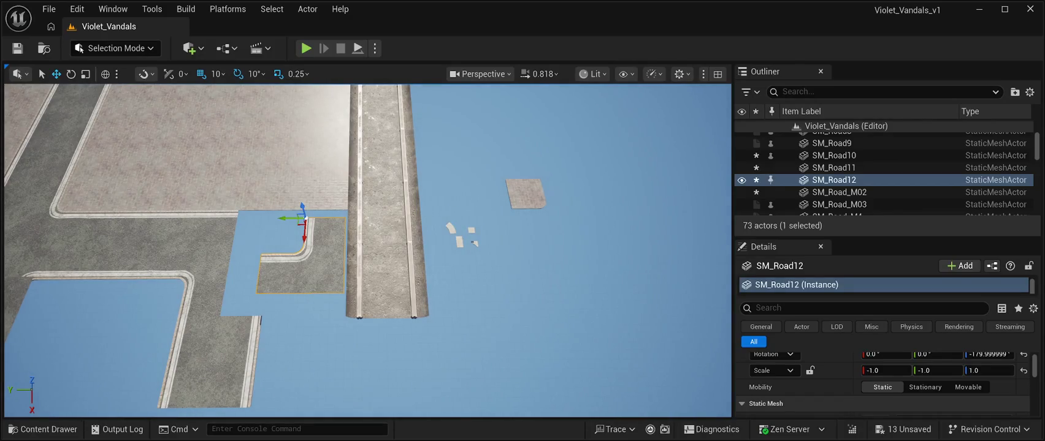
key(f)
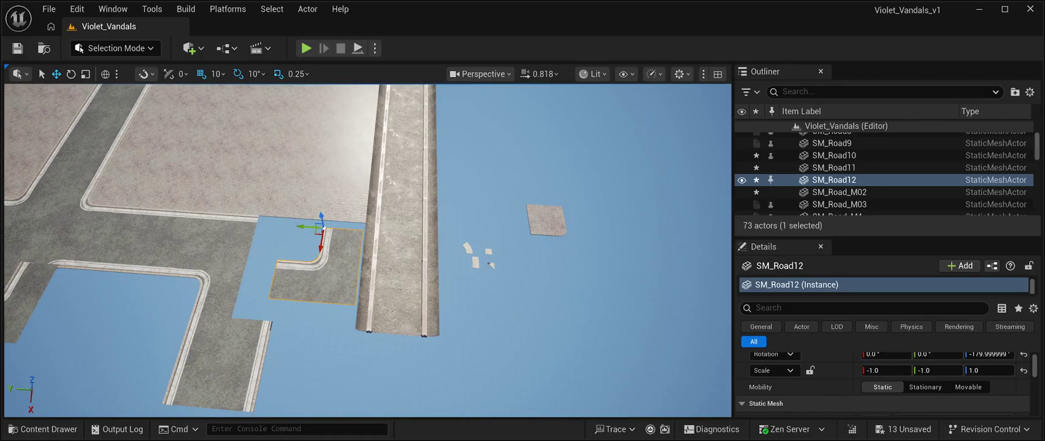
Step: Rotate SM_Road12 another 90 degrees and shift it left along Y
key(e)
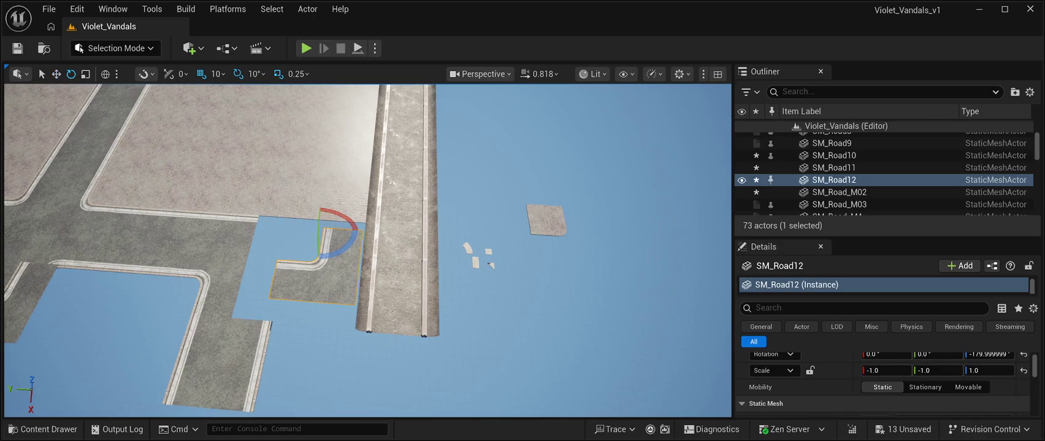
mouse_move(346, 245)
mouse_down()
mouse_move(317, 261)
mouse_move(349, 263)
mouse_move(362, 236)
mouse_up()
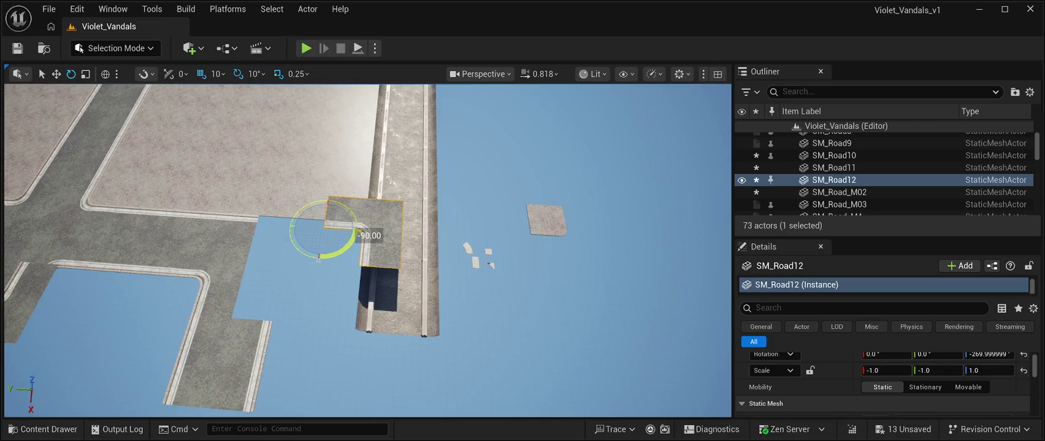
drag(362, 235, 362, 235)
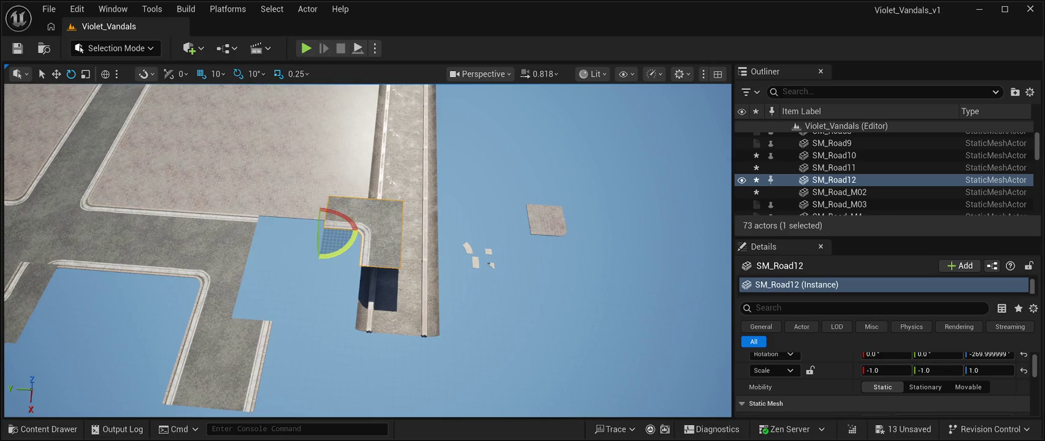
key(w)
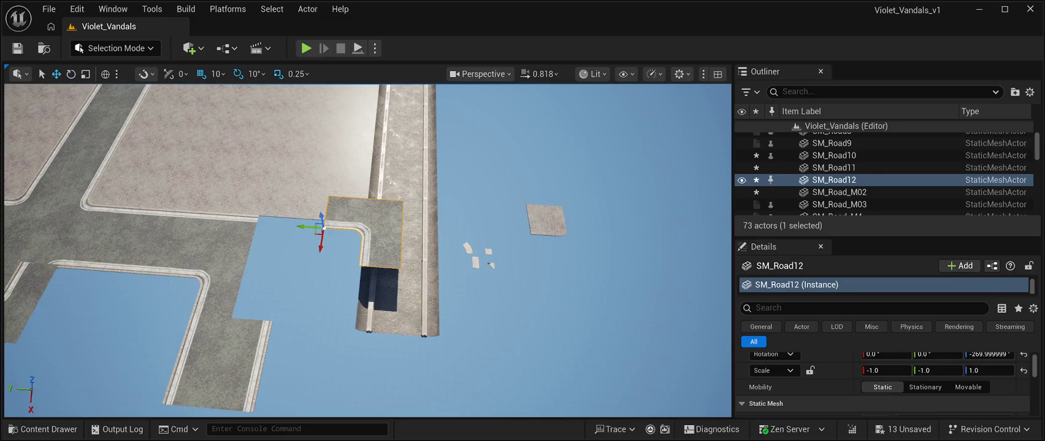
drag(324, 228, 230, 227)
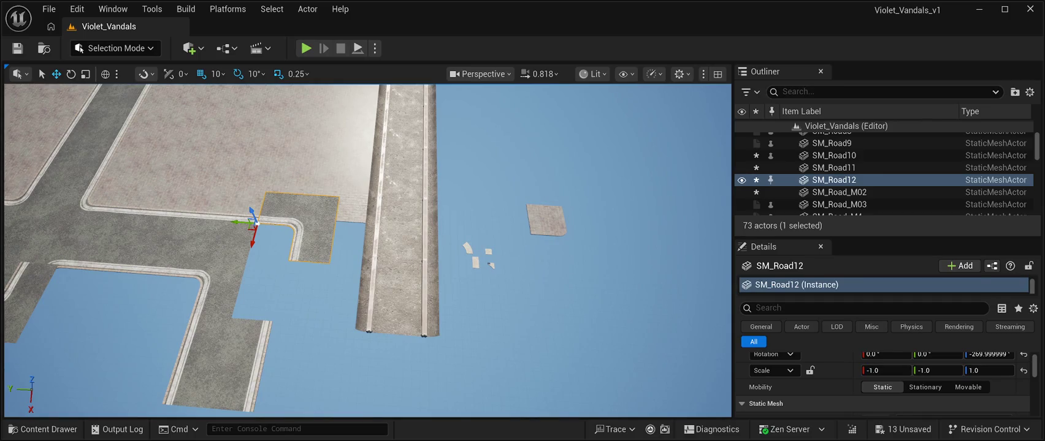
key(f)
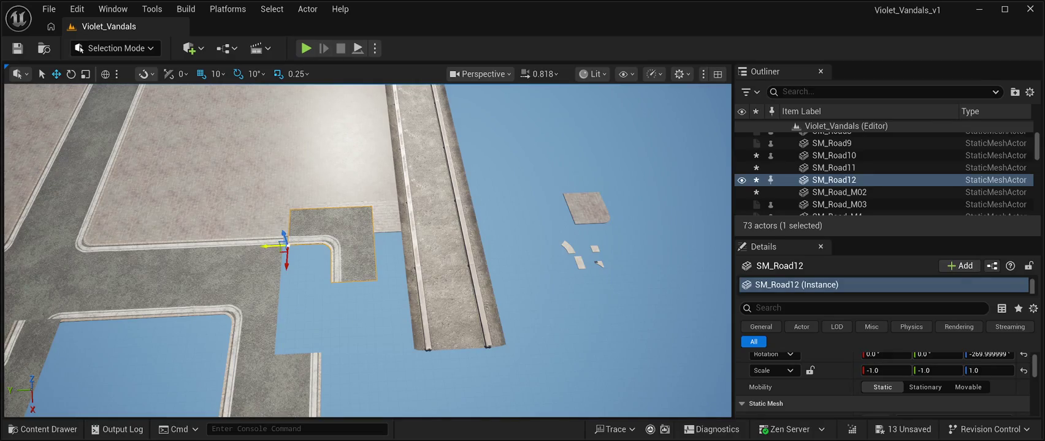
Step: Turn SM_Road12 a half turn, slide it right toward the rail strip, then rotate another quarter turn
click(71, 73)
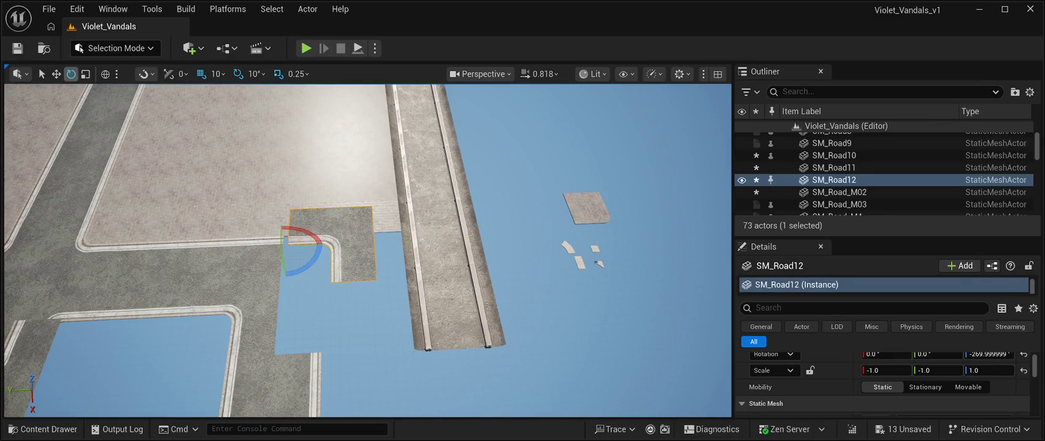
mouse_move(310, 263)
mouse_down()
mouse_move(288, 276)
mouse_move(252, 265)
mouse_move(270, 286)
mouse_move(316, 269)
mouse_move(320, 244)
mouse_move(289, 219)
mouse_up()
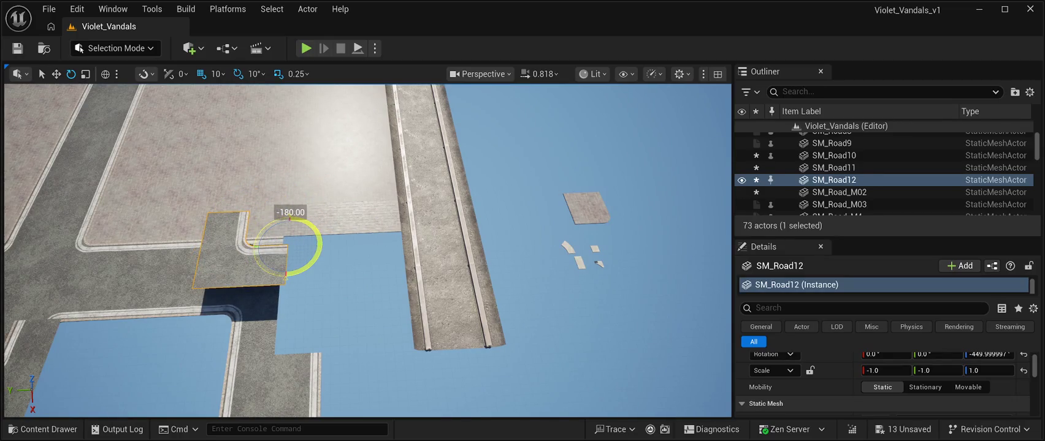
drag(289, 219, 290, 219)
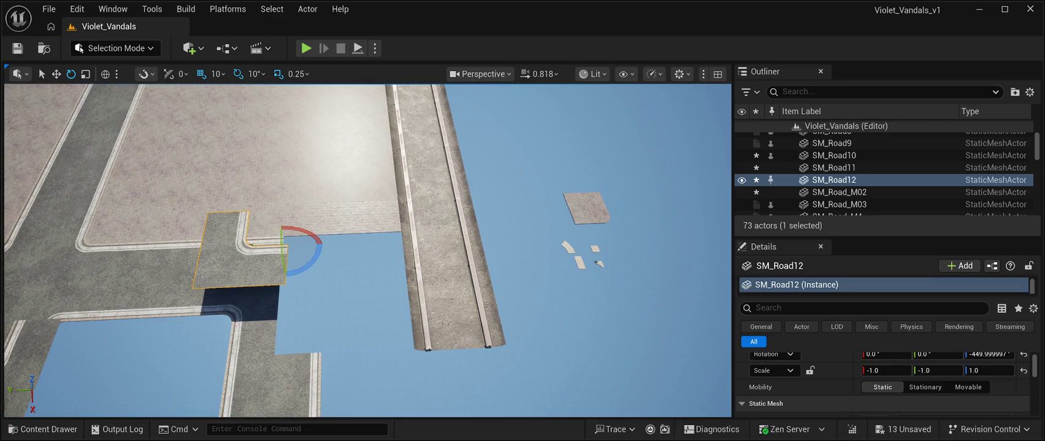
click(56, 74)
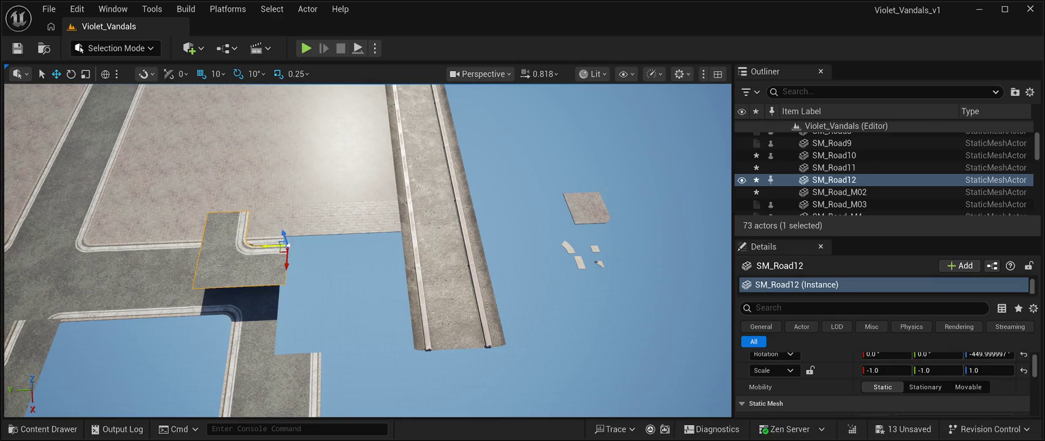
mouse_move(266, 246)
mouse_down()
mouse_move(343, 256)
mouse_move(358, 270)
mouse_move(344, 274)
mouse_move(351, 279)
mouse_move(620, 268)
mouse_move(670, 316)
mouse_move(623, 273)
mouse_move(540, 279)
mouse_move(301, 257)
mouse_move(350, 251)
mouse_up()
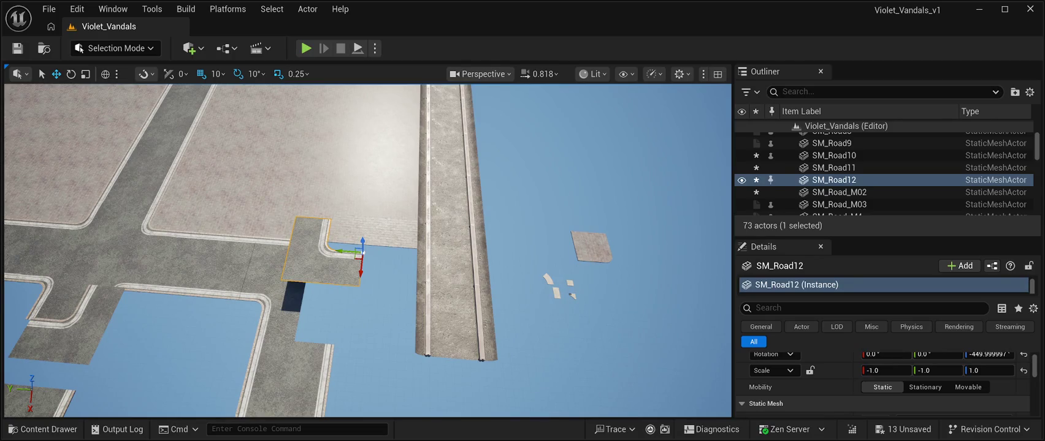
key(e)
mouse_move(386, 273)
mouse_down()
mouse_move(361, 296)
mouse_move(393, 270)
mouse_up()
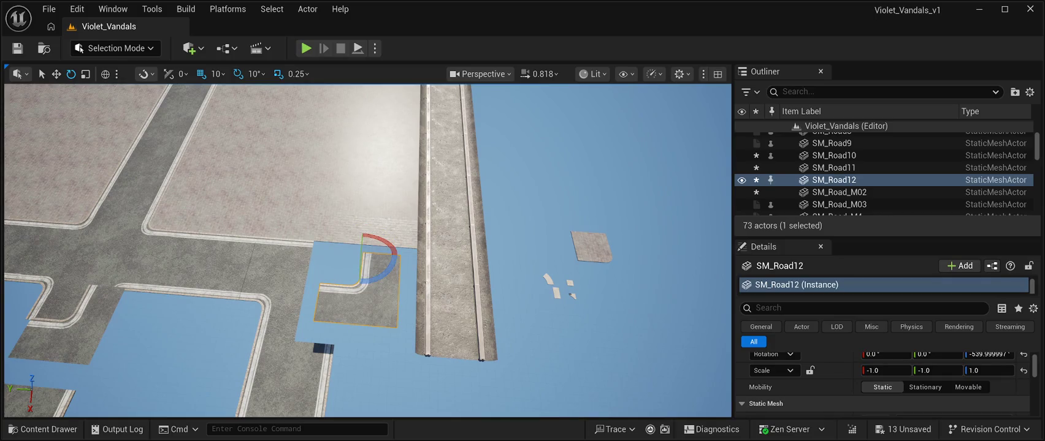
click(886, 371)
Step: Set SM_Road12's scale back to 1.0, 1.0, 1.0
text(1.0)
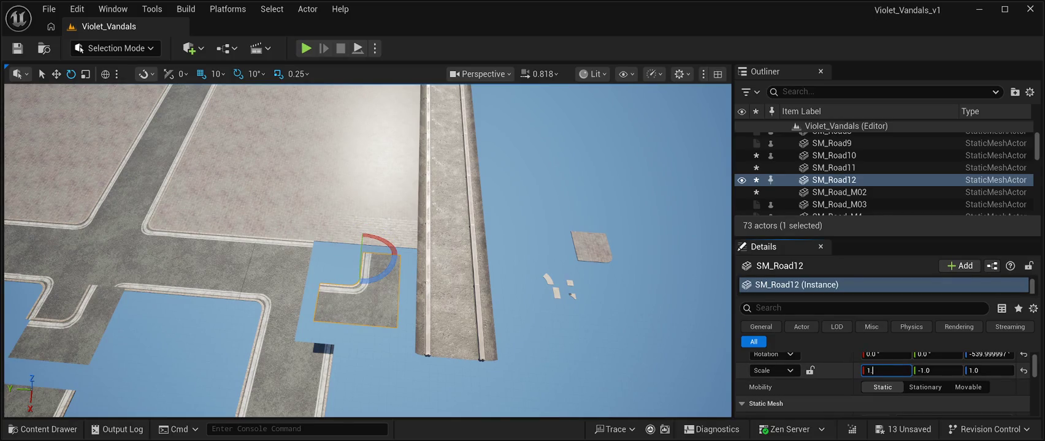
key(Return)
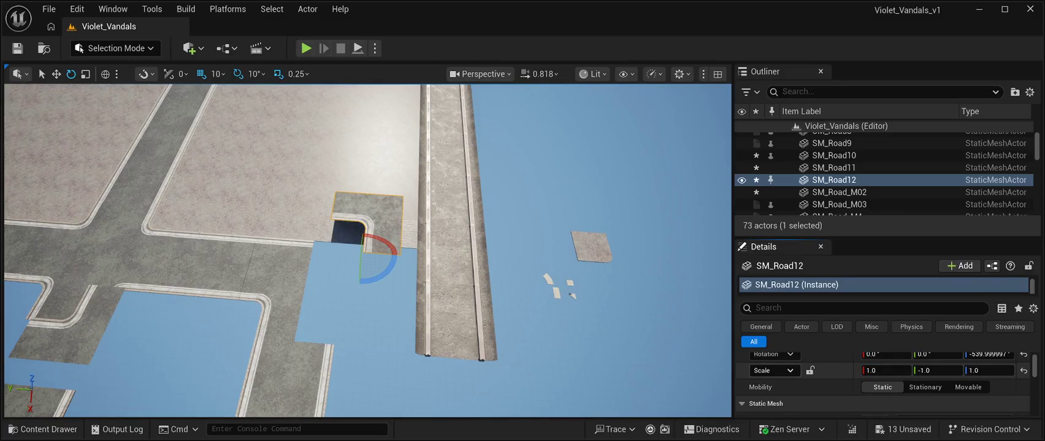
click(932, 371)
text(1.0)
key(Return)
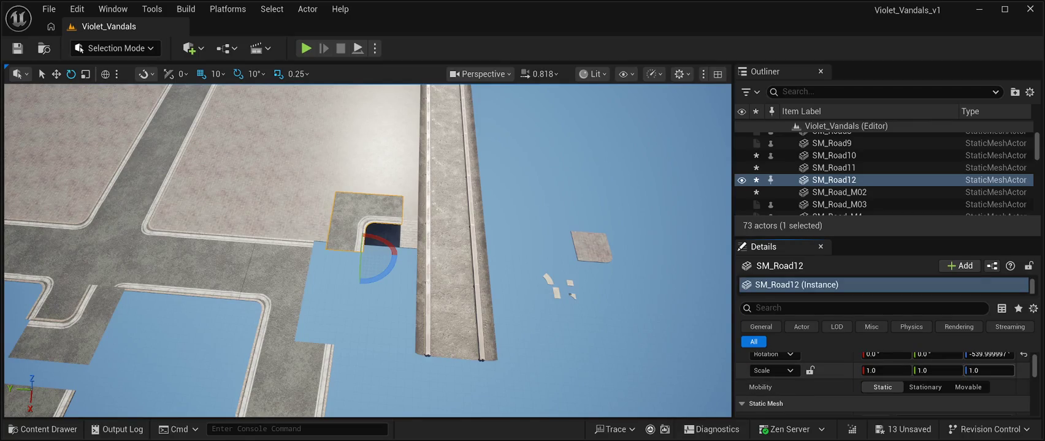
click(988, 370)
text(-1.0)
key(Return)
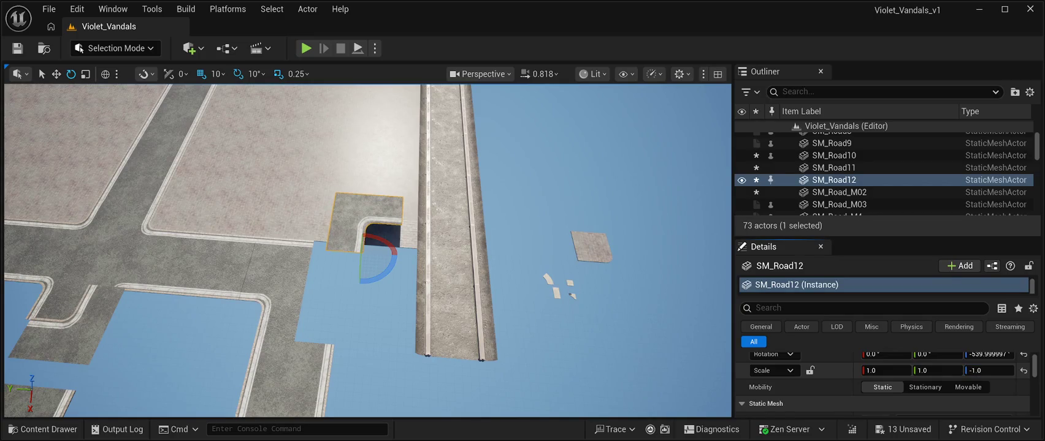
click(989, 370)
text(1.0)
key(Return)
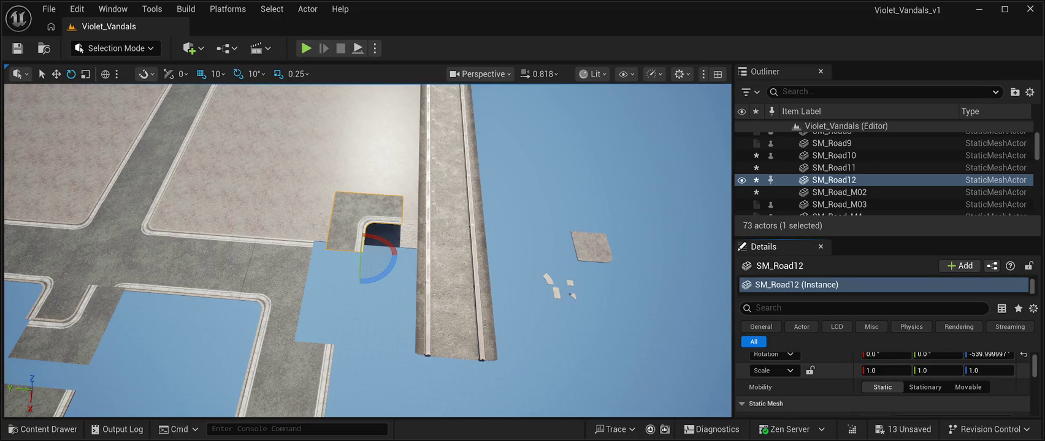
Step: Set SM_Road12's Z rotation to 0.0
scroll(883, 380, up, 1)
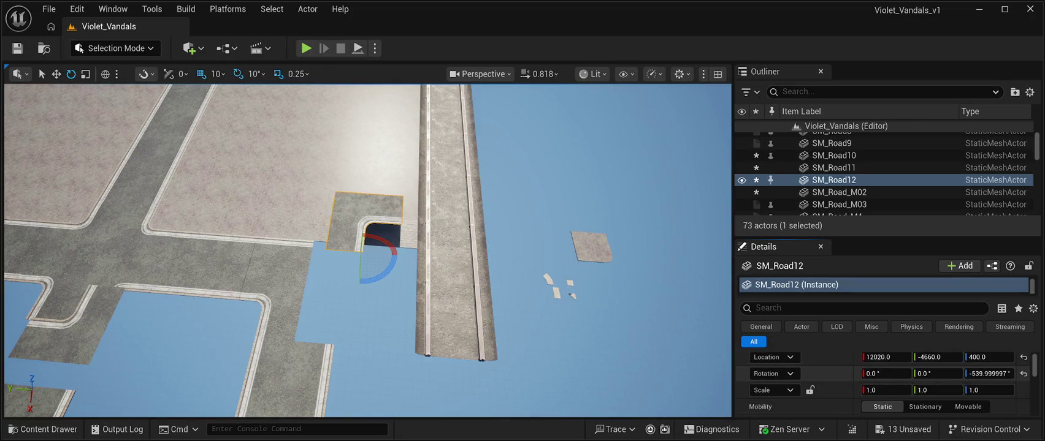
click(988, 373)
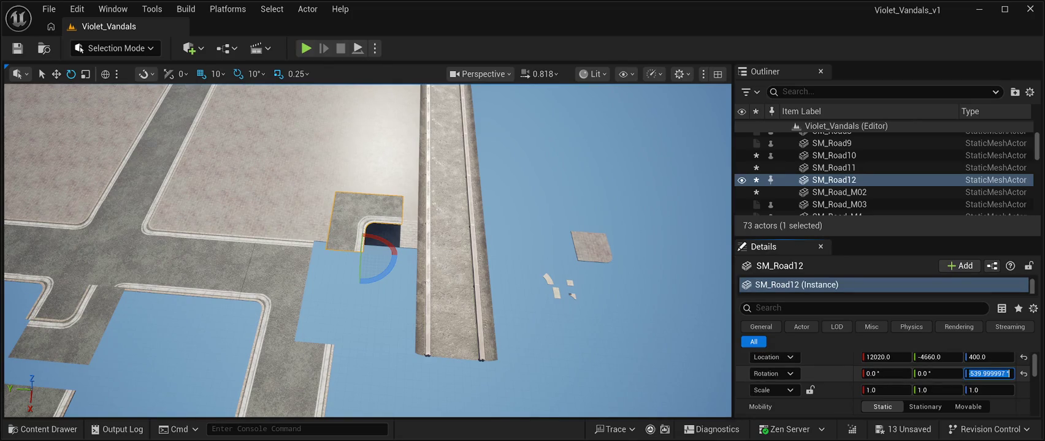
text(0.0)
key(Return)
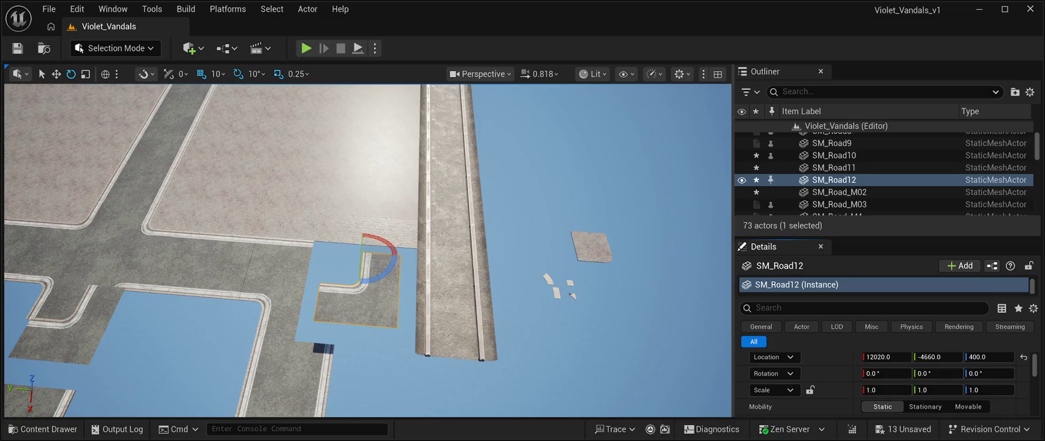
Step: Compare against SM_Road10 and SM_Road_M02, then mirror SM_Road12 with X and Y scale -1.0
click(276, 307)
click(276, 246)
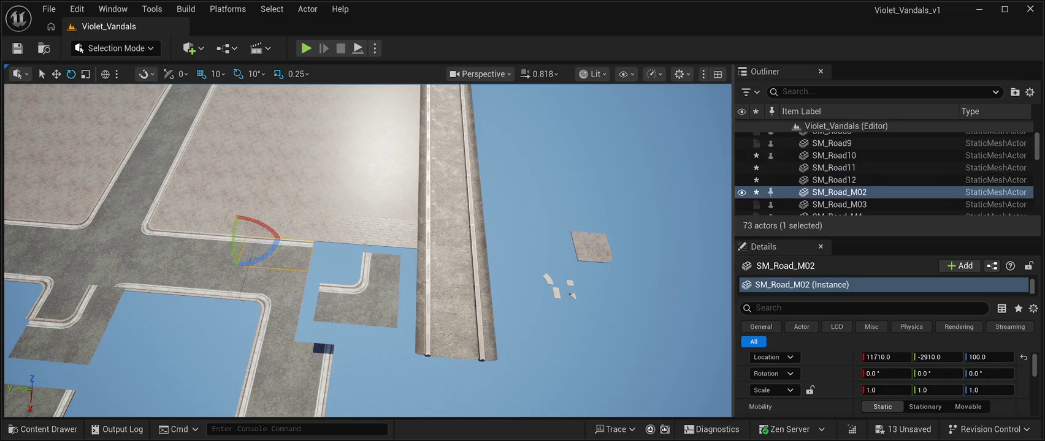
click(356, 301)
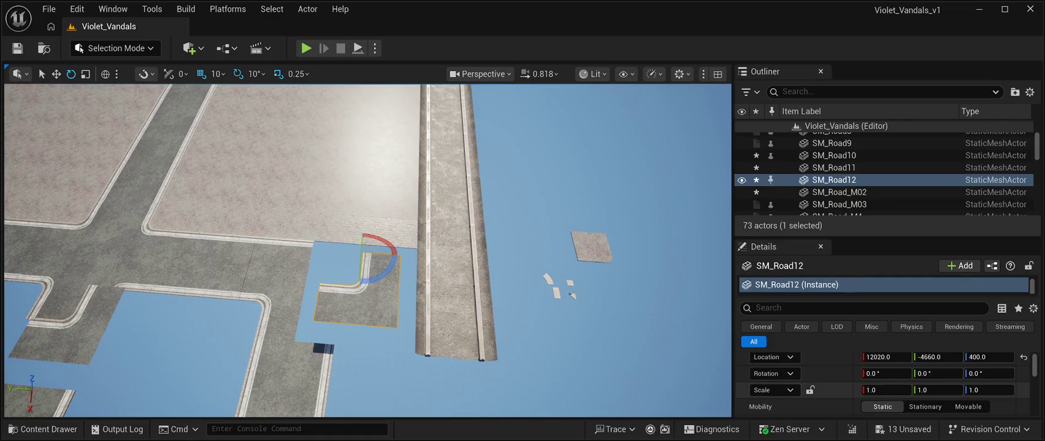
click(886, 390)
text(-1.0)
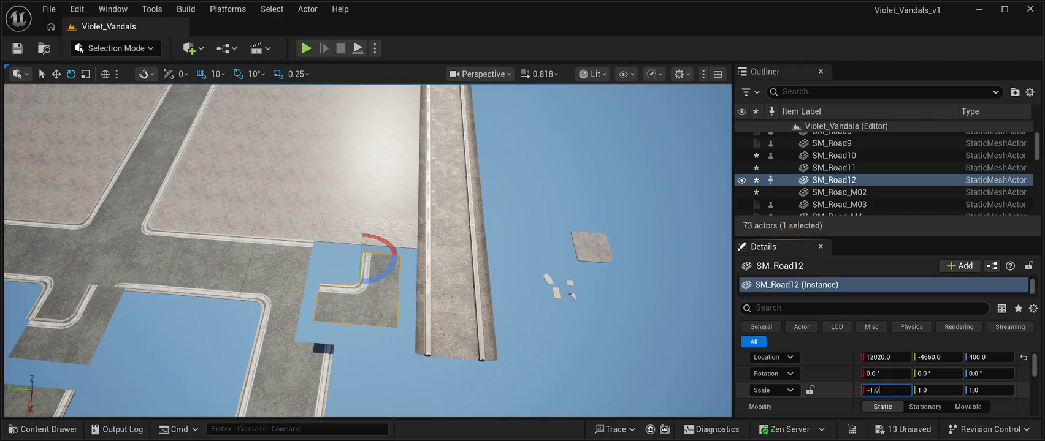
key(Return)
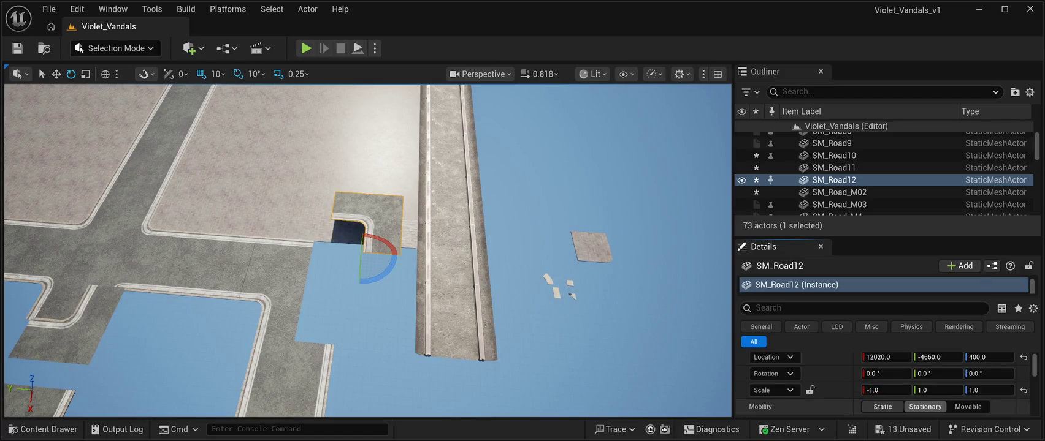
click(936, 390)
text(-1.0)
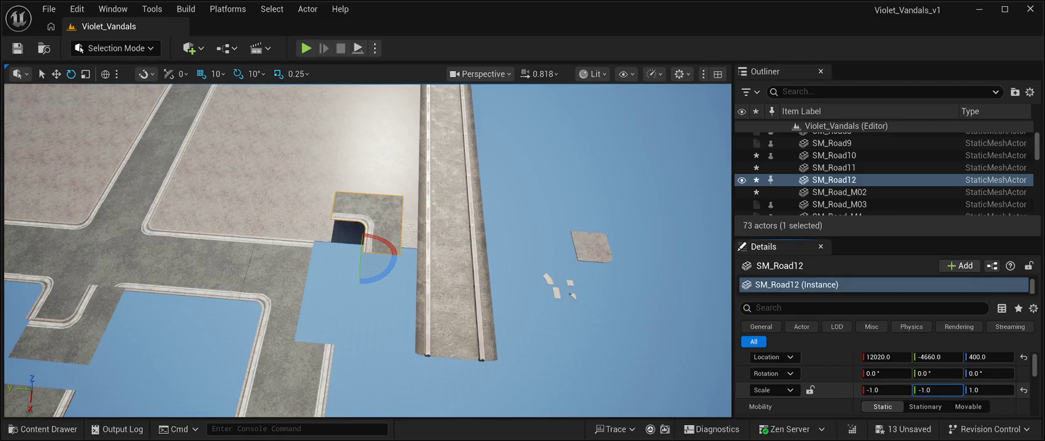
key(Return)
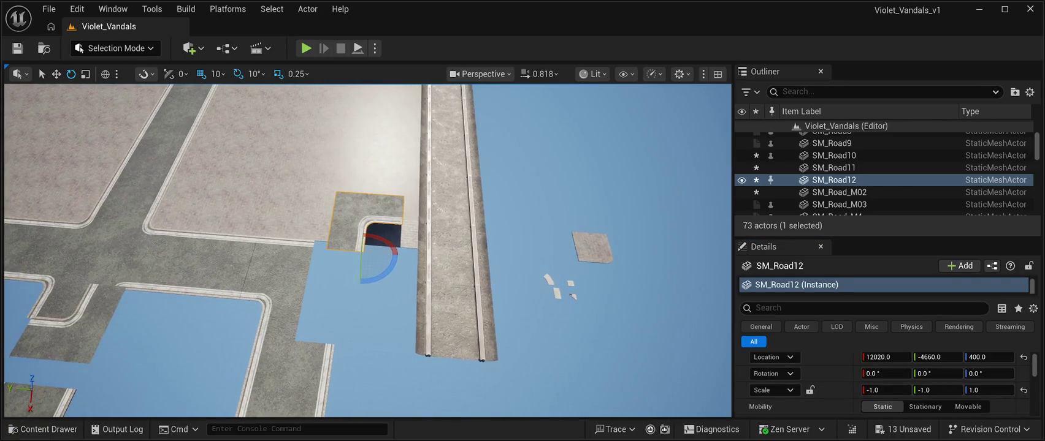
Step: Reset SM_Road12's scale to 1, 1, 1, slide it beside the rail strip, and save the level
key(w)
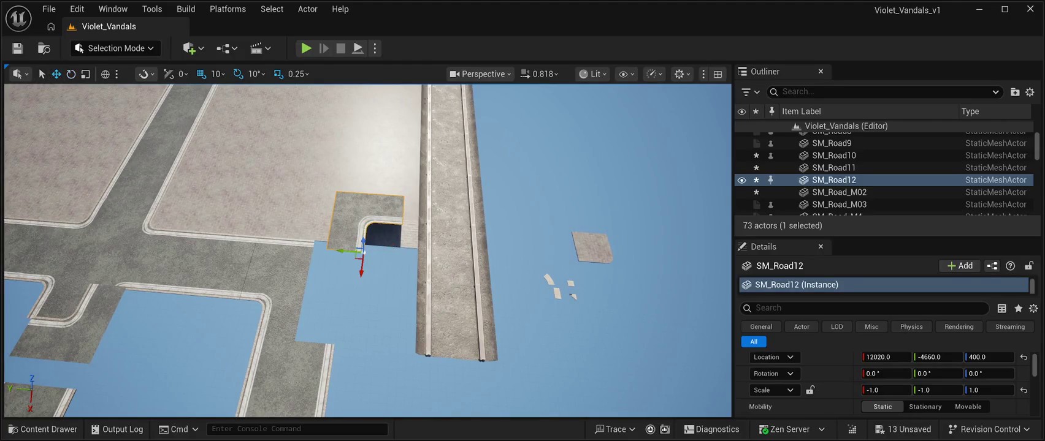
mouse_move(347, 250)
mouse_down()
mouse_move(368, 247)
mouse_move(379, 341)
mouse_move(346, 326)
mouse_up()
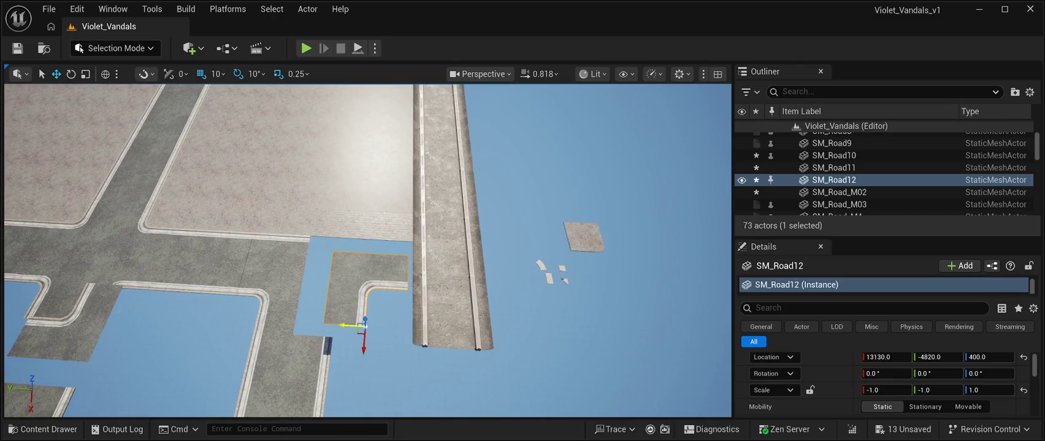
scroll(352, 326, up, 4)
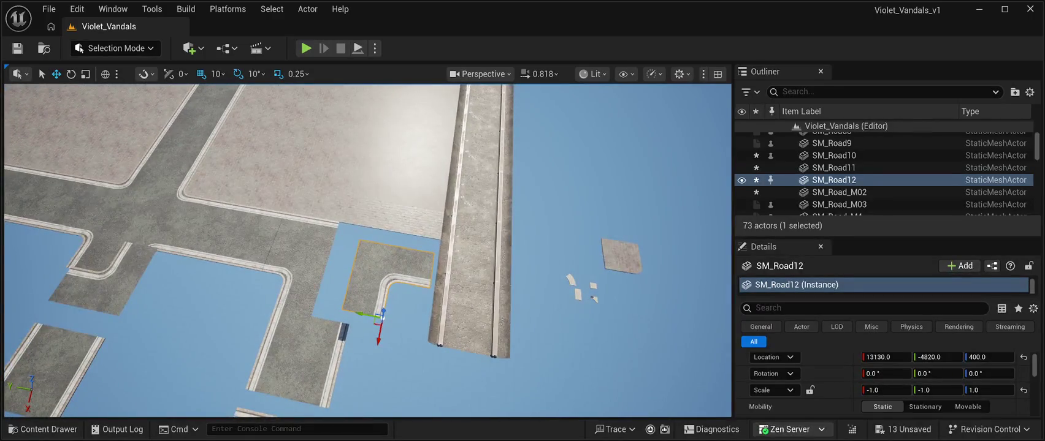
click(1023, 391)
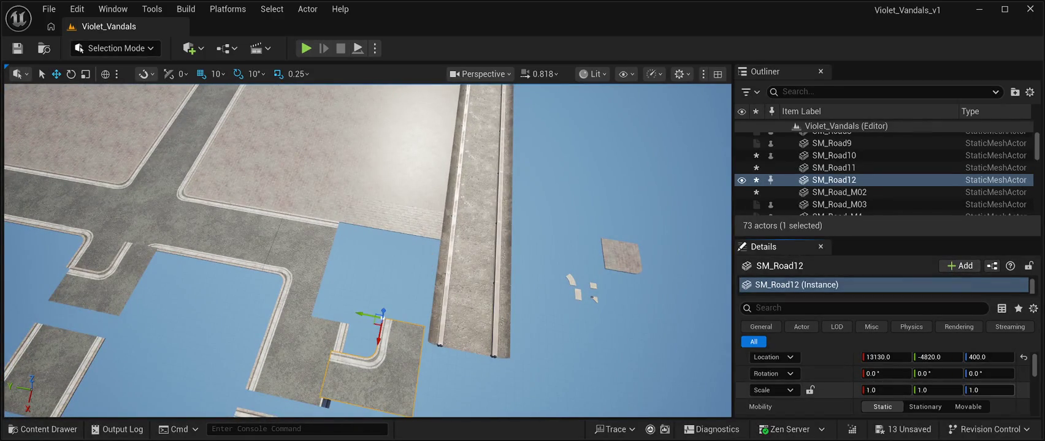
drag(378, 331, 393, 260)
key(ctrl+s)
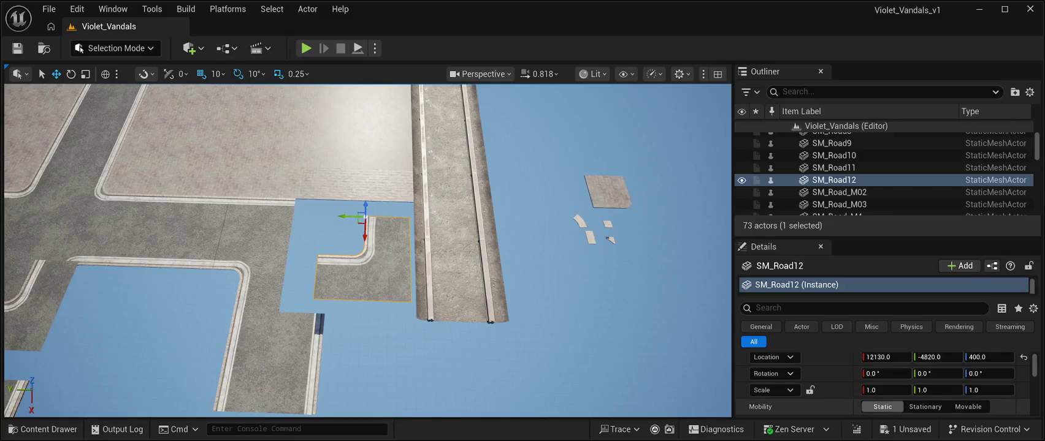
Step: Set SM_Road12's X scale to -1.0, drag it along X to 12990, and save
click(886, 391)
text(-1.0)
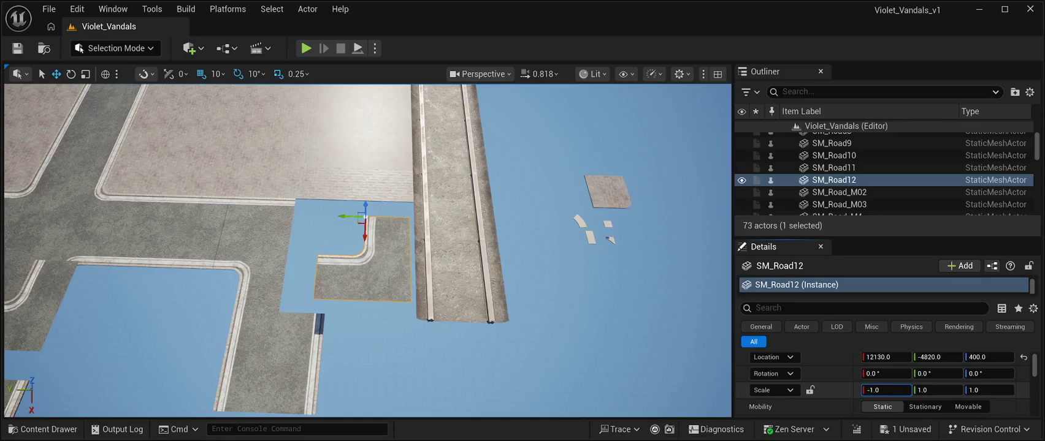
key(Return)
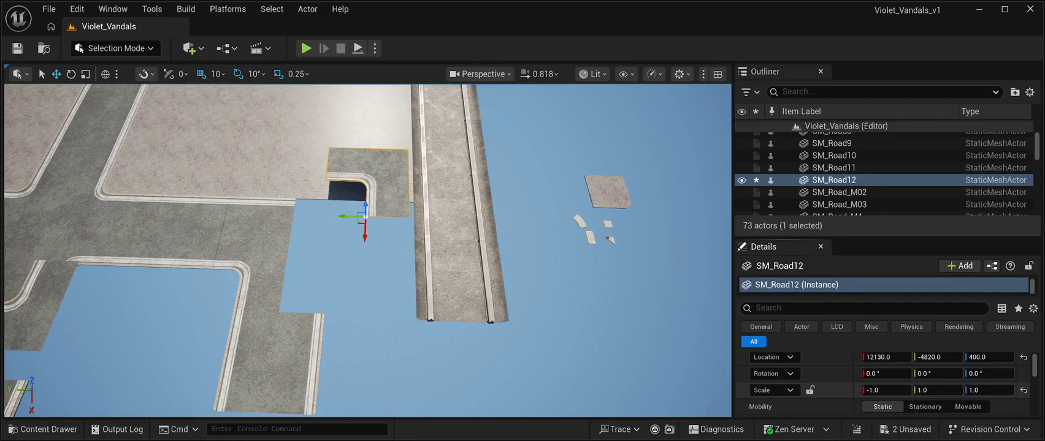
drag(365, 232, 328, 313)
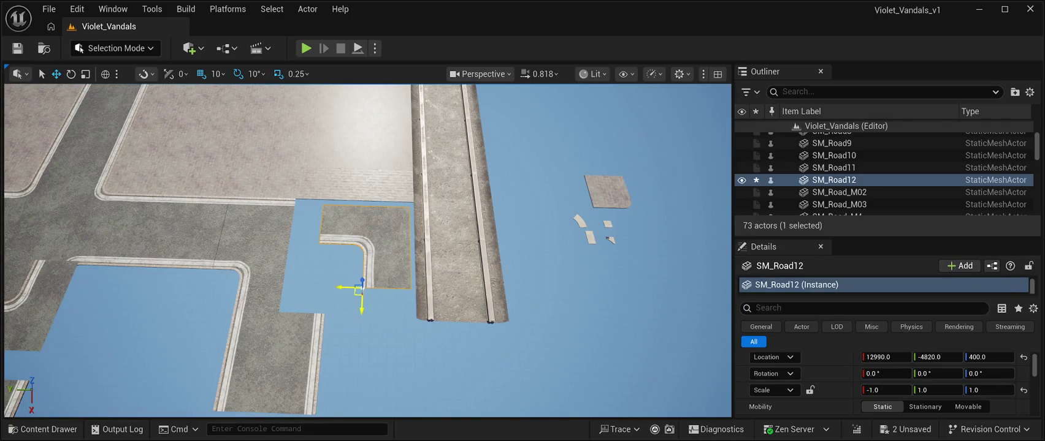
key(ctrl+s)
Step: Rotate SM_Road12 -90° on Z and move it to about 12710, -4920 against the sidewalk
click(71, 73)
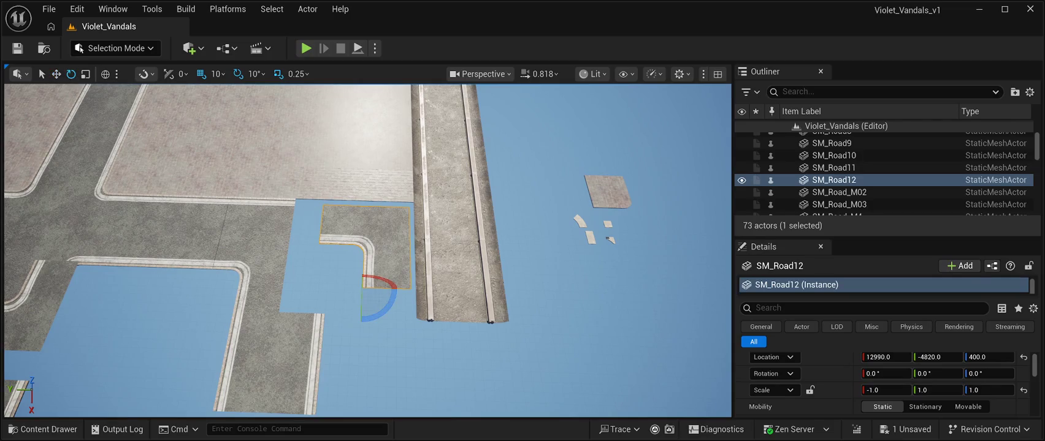
drag(361, 319, 396, 292)
key(w)
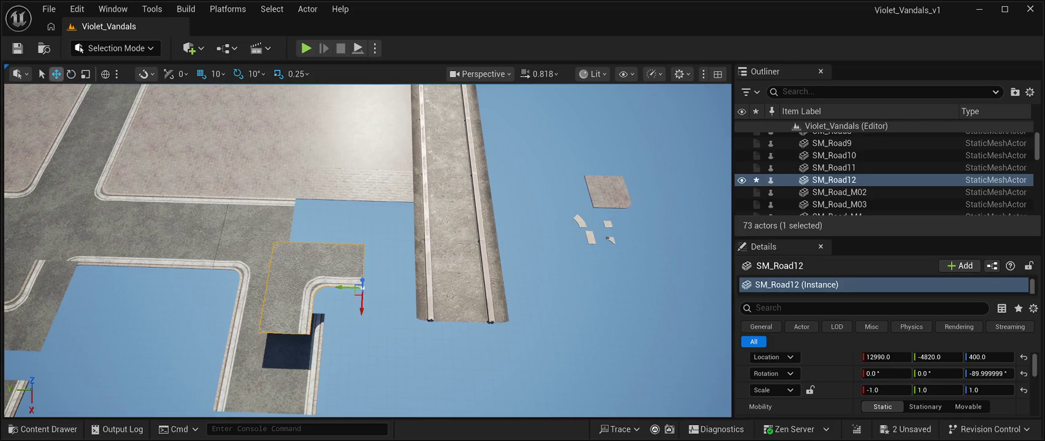
mouse_move(342, 288)
mouse_down()
mouse_move(380, 294)
mouse_move(367, 259)
mouse_move(378, 255)
mouse_move(361, 272)
mouse_move(372, 296)
mouse_up()
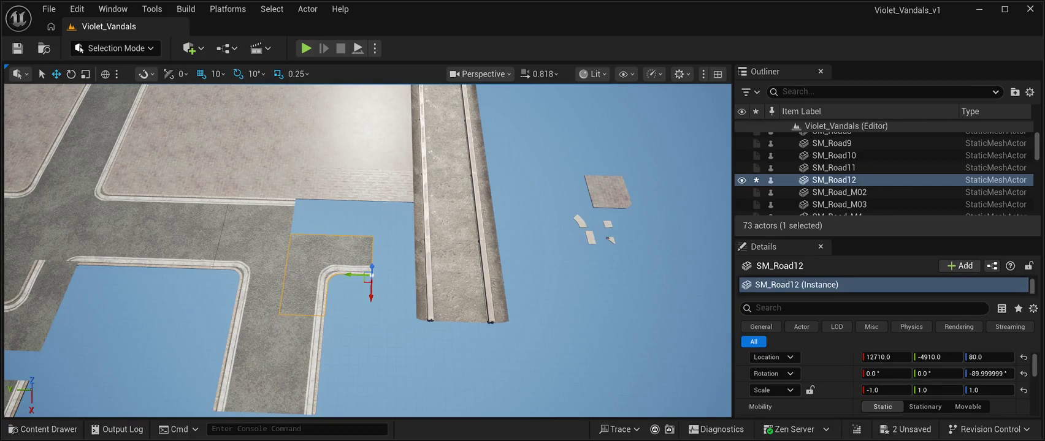
key(f)
mouse_move(383, 225)
mouse_down()
mouse_move(401, 215)
mouse_move(383, 221)
mouse_up()
click(429, 257)
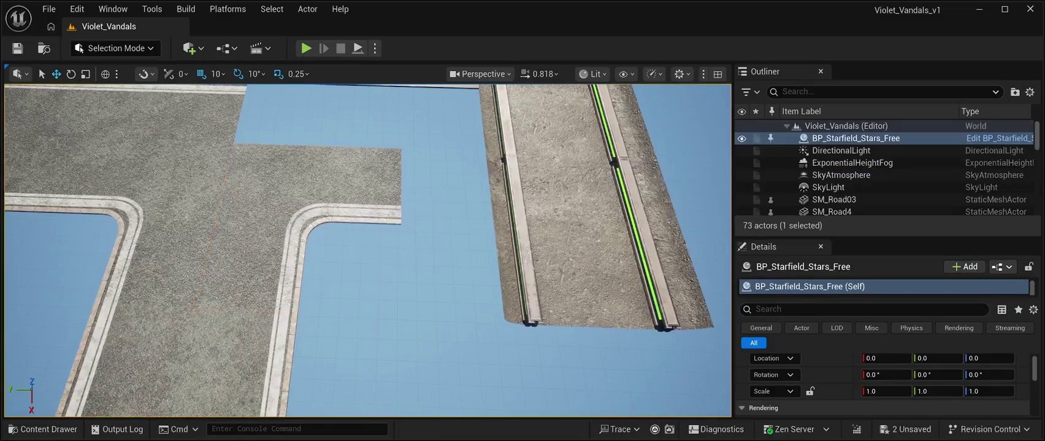
key(w)
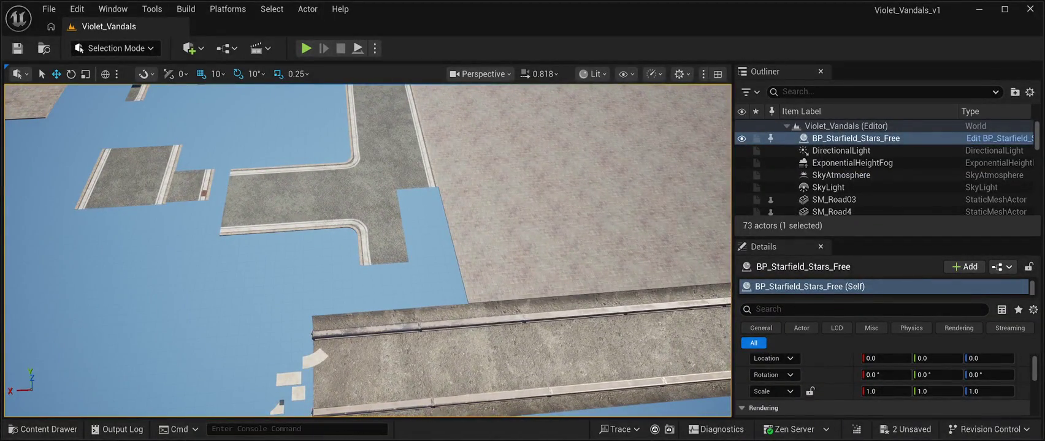
key(w)
key(w)
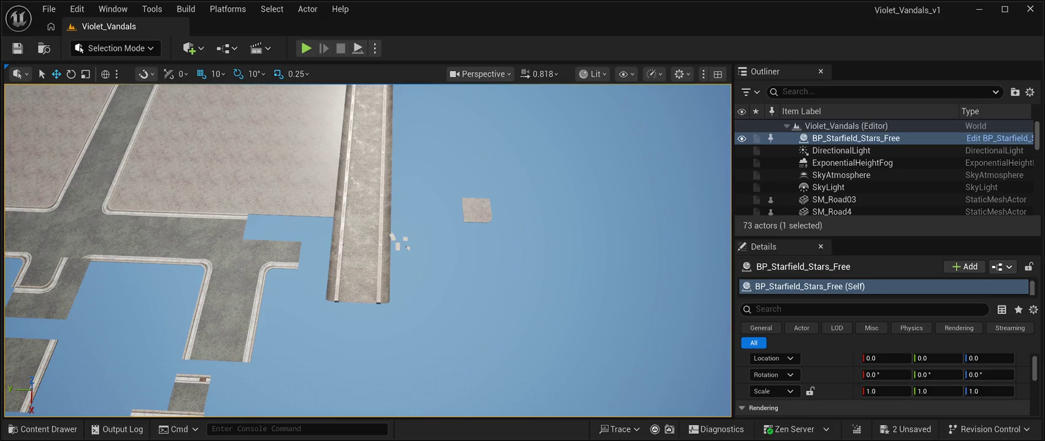
key(w)
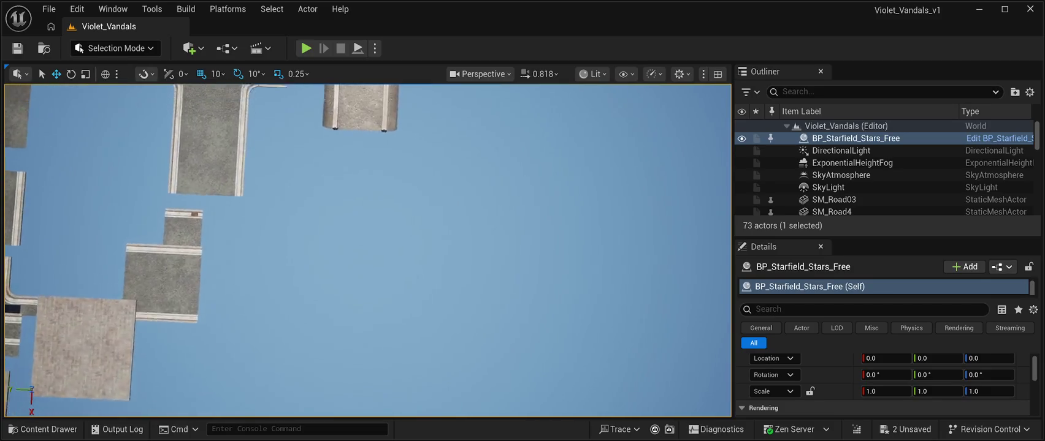
key(w)
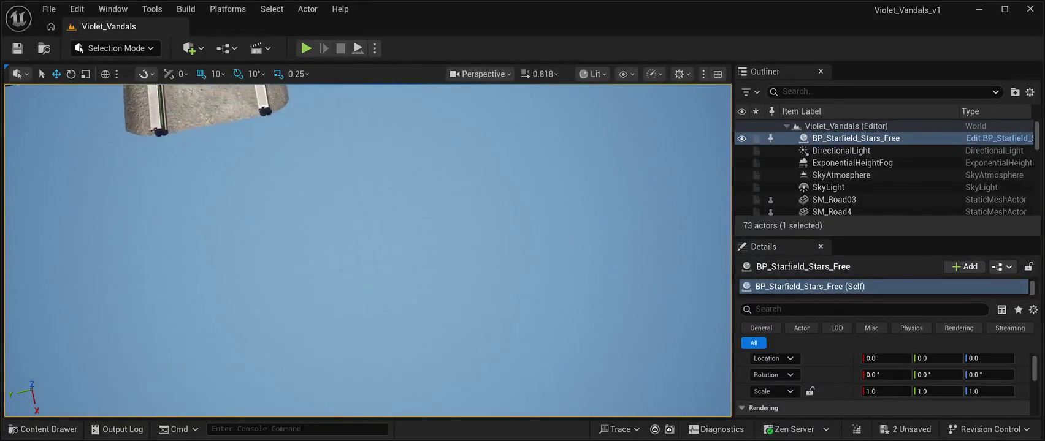
key(w)
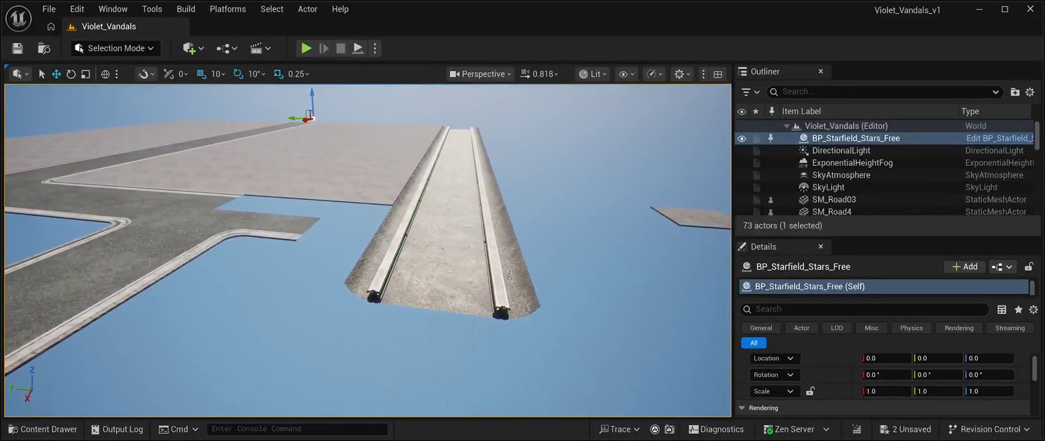
key(w)
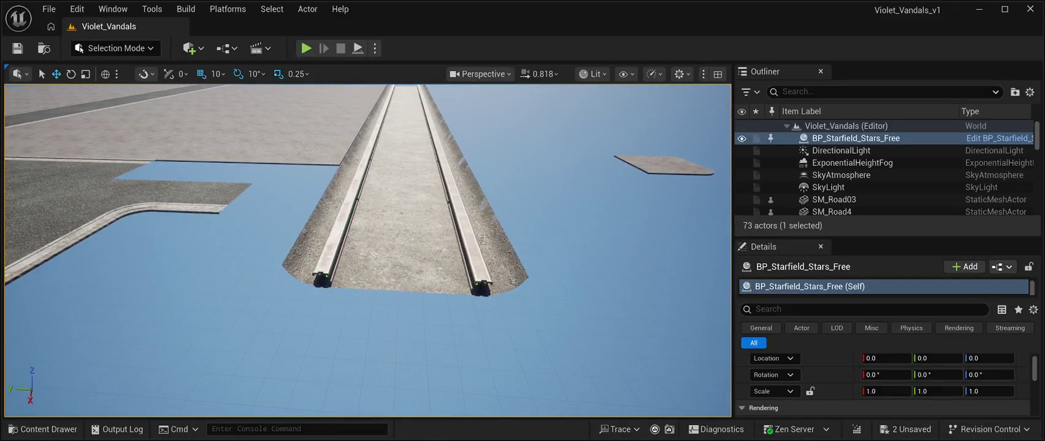
key(w)
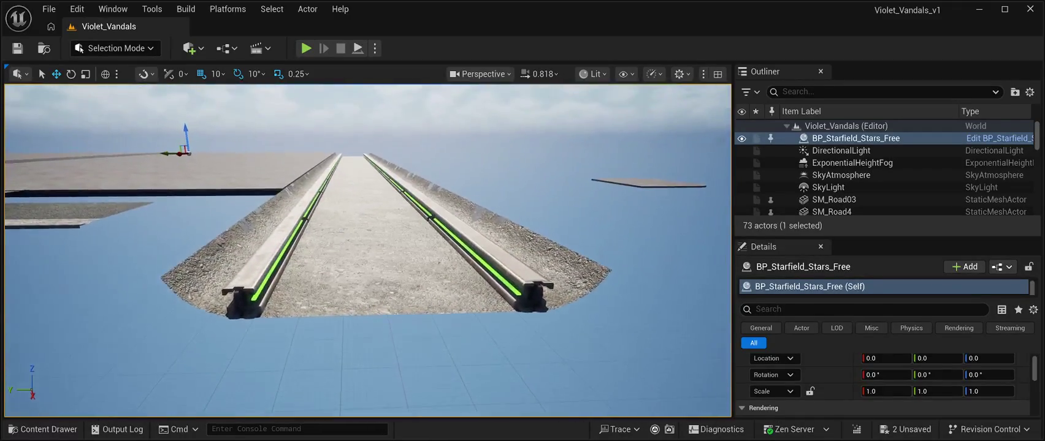
key(a)
key(a)
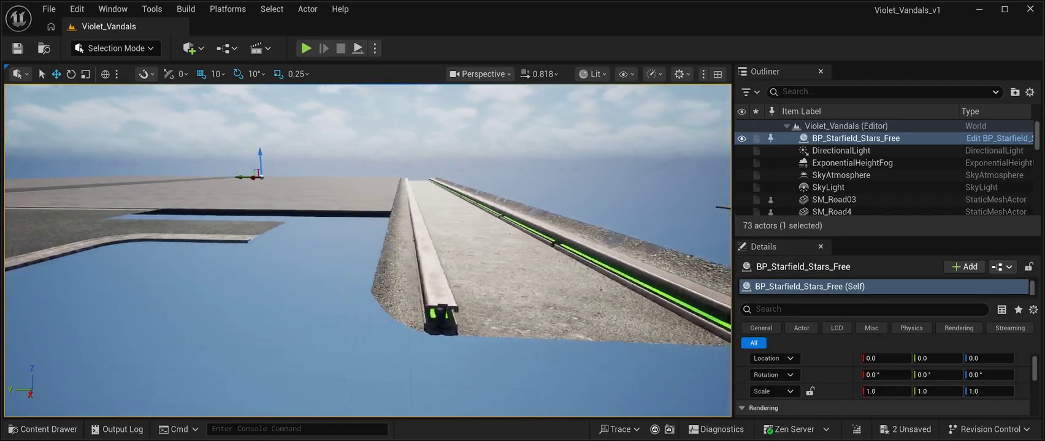
key(s)
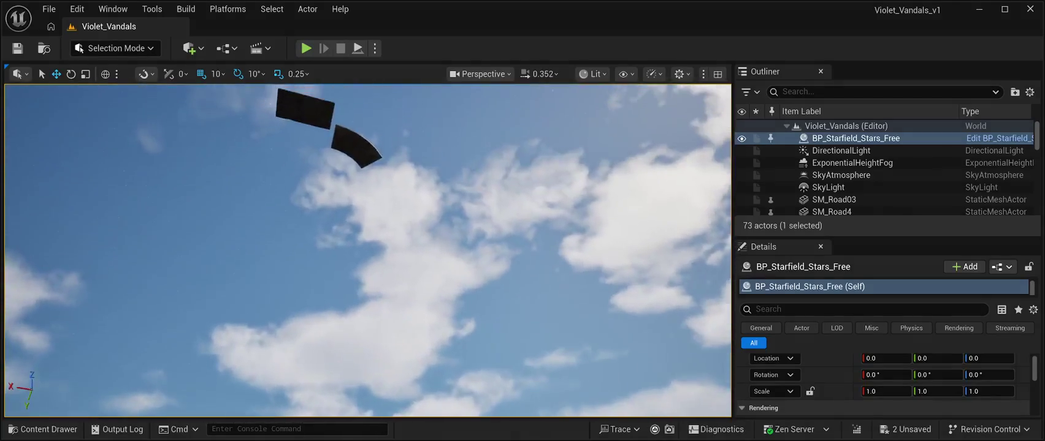
scroll(367, 250, up, 2)
key(s)
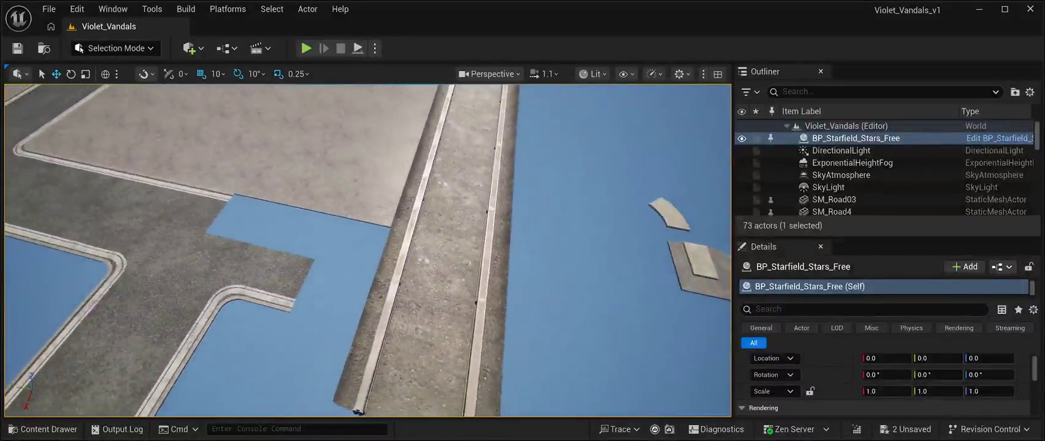
click(282, 319)
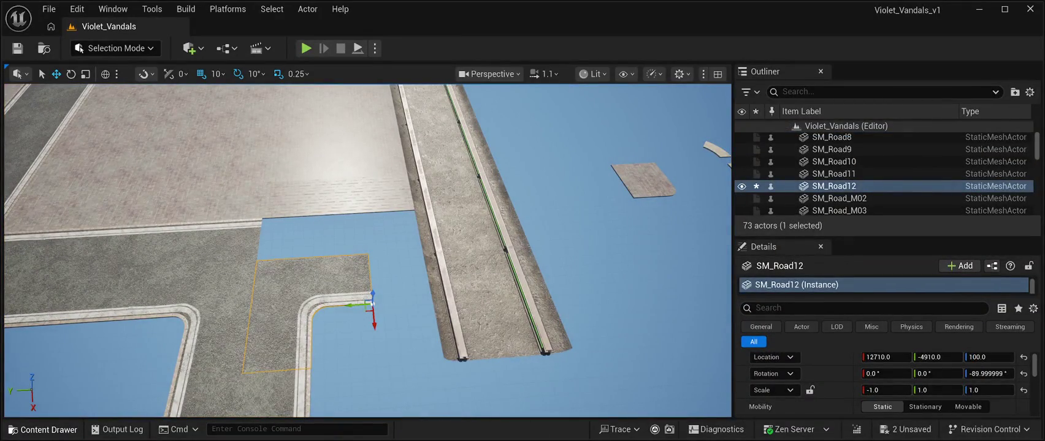
Step: Drag SM_Road_M07 from the Content Drawer into the level beside the sidewalk
click(43, 430)
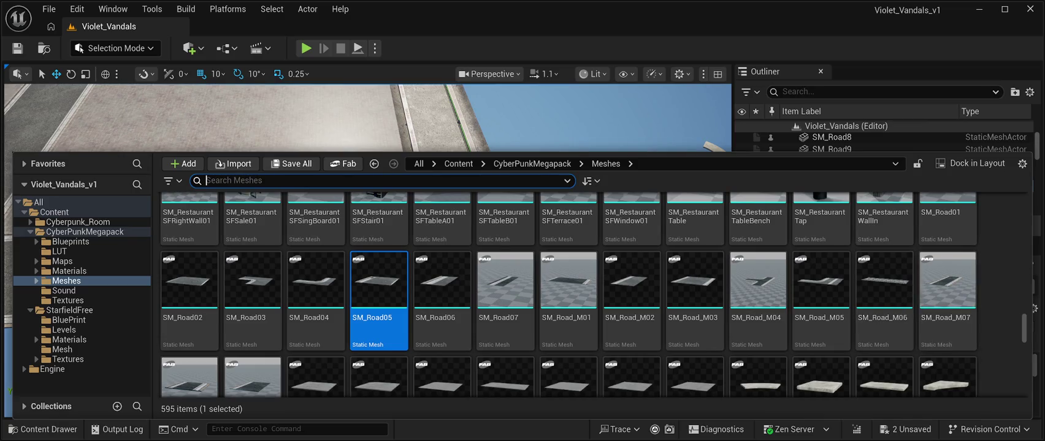
click(947, 285)
mouse_move(947, 285)
mouse_down()
mouse_move(705, 184)
mouse_move(629, 178)
mouse_move(552, 275)
mouse_move(644, 181)
mouse_up()
mouse_move(288, 211)
mouse_down()
mouse_move(331, 220)
mouse_move(319, 240)
mouse_up()
drag(370, 305, 295, 202)
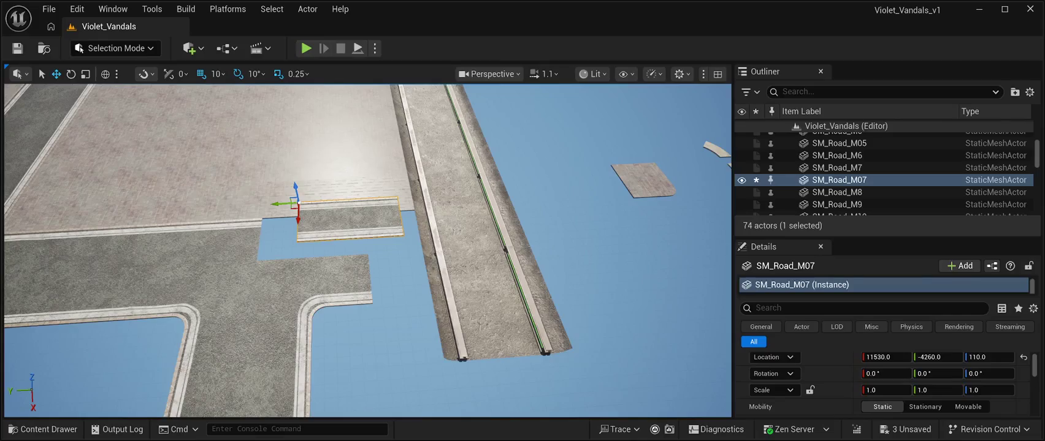
Step: Rotate SM_Road_M07 -90° and move it to 13710, -4910 alongside the street
key(e)
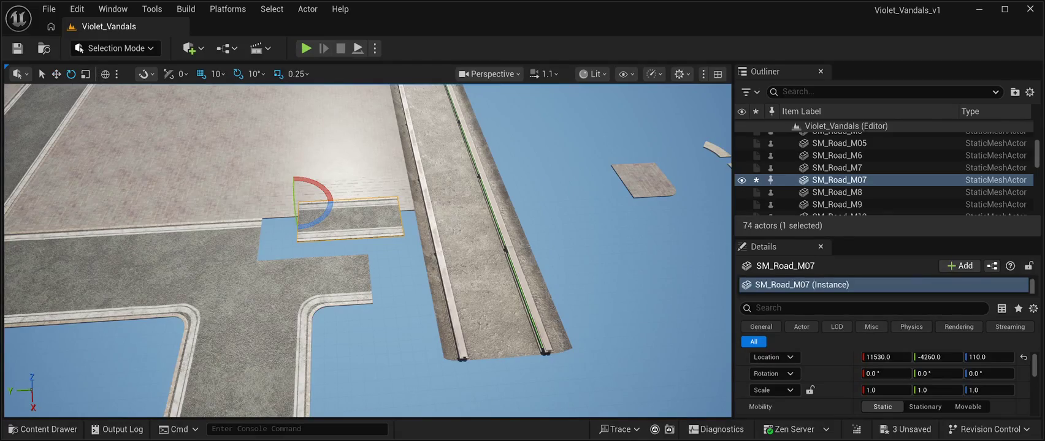
drag(329, 212, 306, 233)
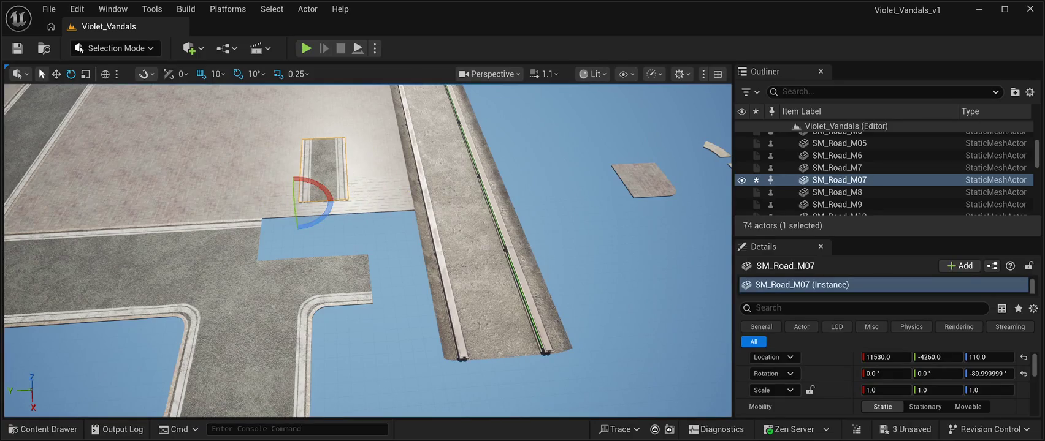
click(56, 73)
drag(285, 203, 352, 203)
drag(294, 289, 331, 312)
mouse_move(330, 202)
mouse_down()
mouse_move(374, 404)
mouse_move(343, 393)
mouse_up()
mouse_move(347, 320)
mouse_down()
mouse_move(360, 343)
mouse_move(300, 314)
mouse_up()
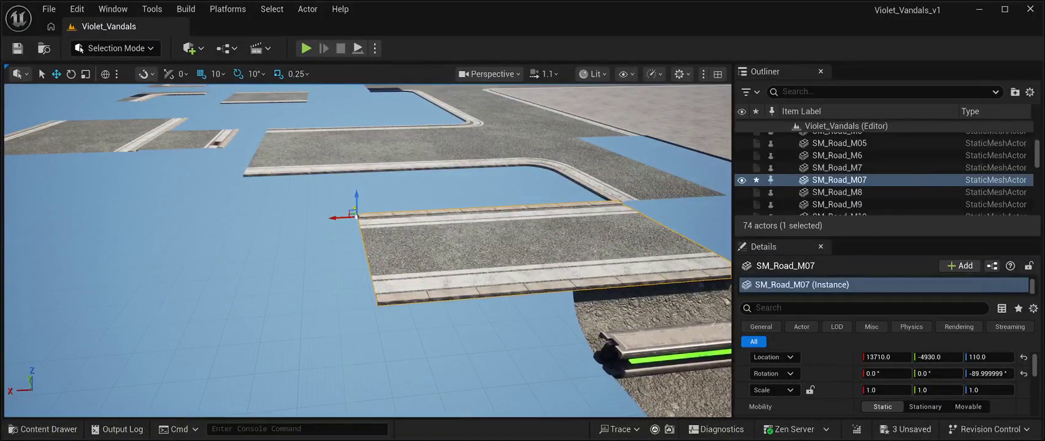
drag(355, 210, 358, 205)
Step: Set the selected tile's height (Location Z) to 100
click(987, 357)
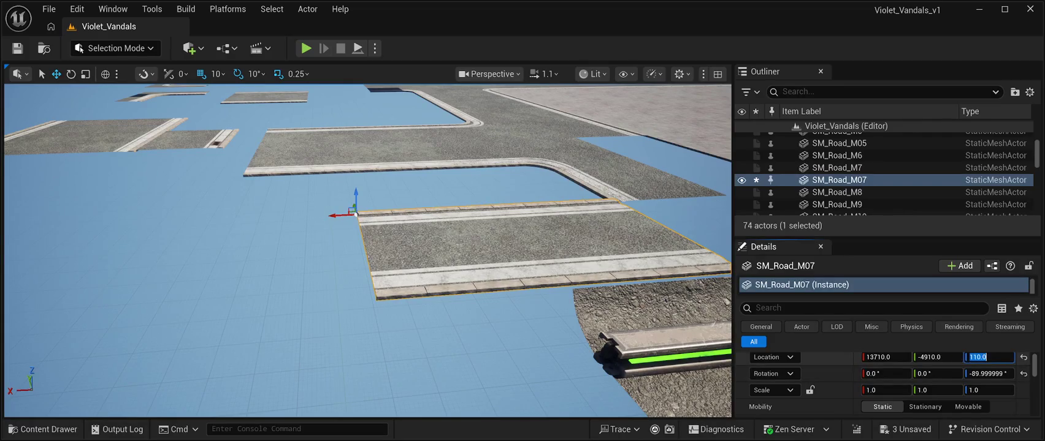
text(100)
key(Return)
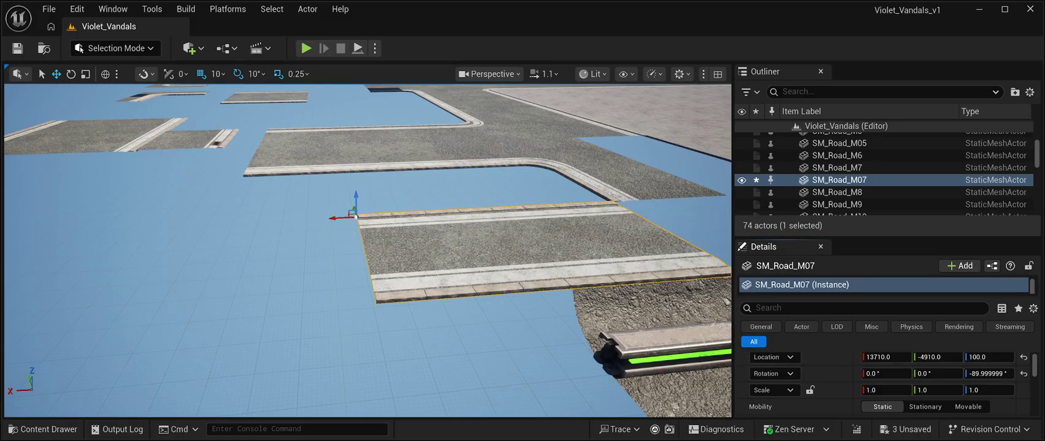
scroll(368, 251, down, 3)
scroll(368, 251, up, 5)
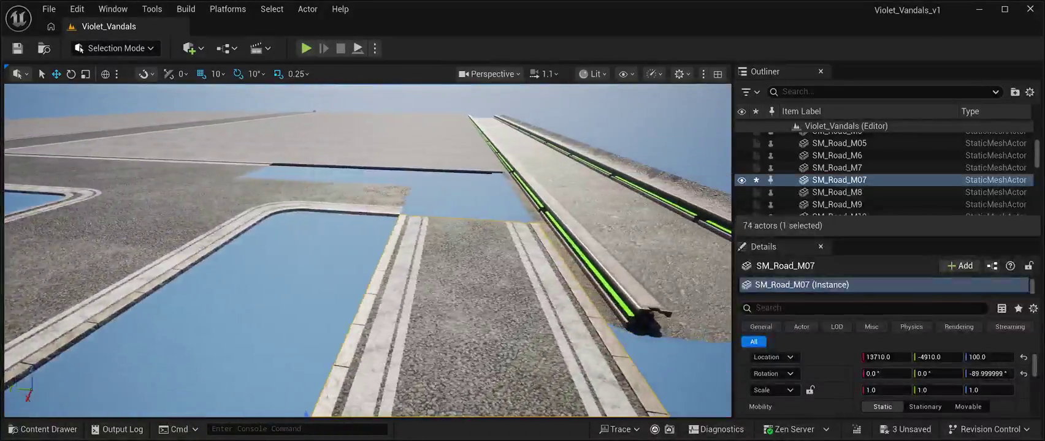
Step: Survey the street layout, select SM_Road12, then the small SM_RoadModuleVP01_3 tile
mouse_move(368, 251)
mouse_down()
mouse_move(368, 153)
mouse_move(368, 317)
mouse_move(368, 250)
mouse_up()
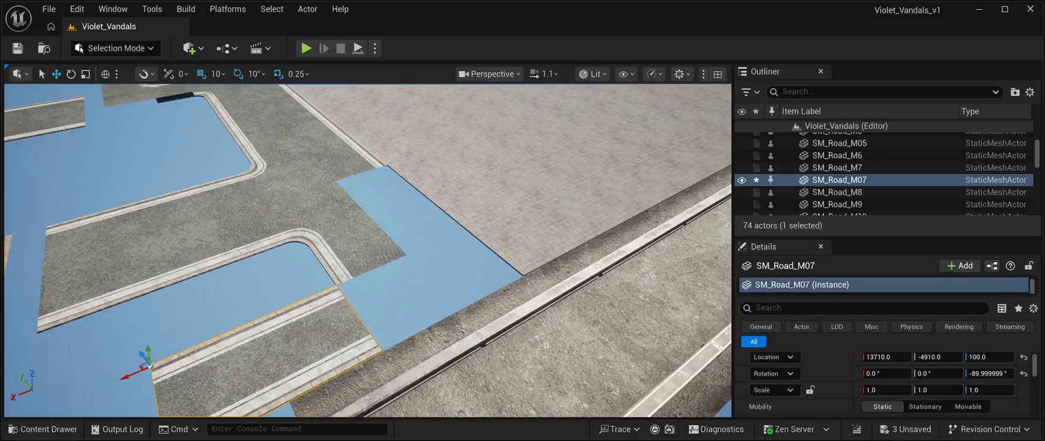
mouse_move(368, 250)
mouse_down()
mouse_move(368, 197)
mouse_move(380, 184)
mouse_move(368, 202)
mouse_move(368, 154)
mouse_move(367, 220)
mouse_move(344, 221)
mouse_move(322, 202)
mouse_up()
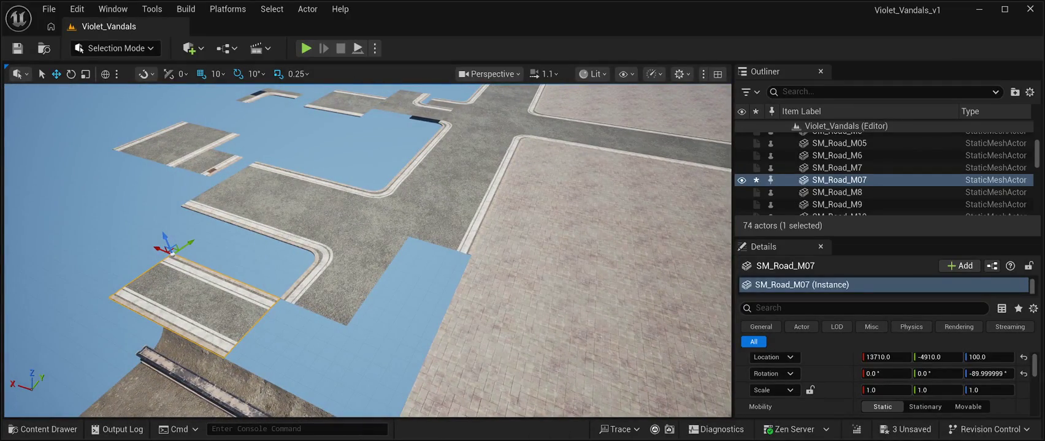
drag(322, 201, 310, 196)
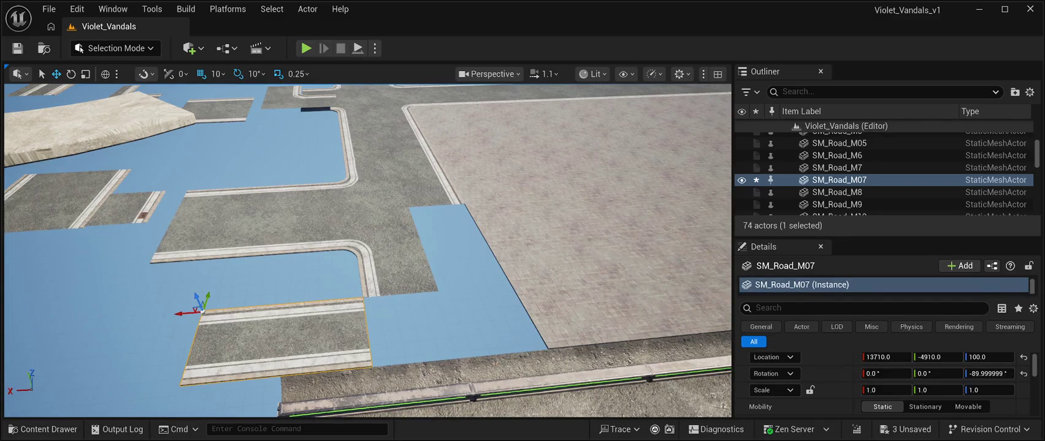
click(368, 252)
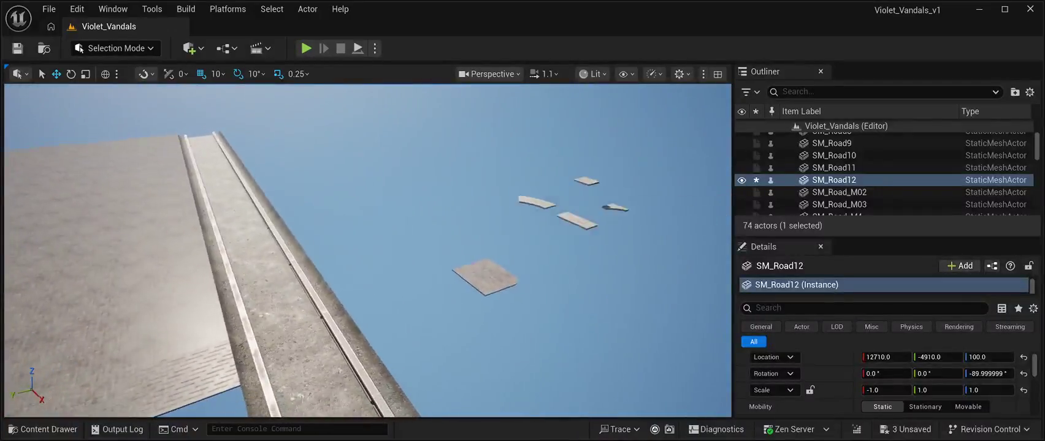
click(483, 230)
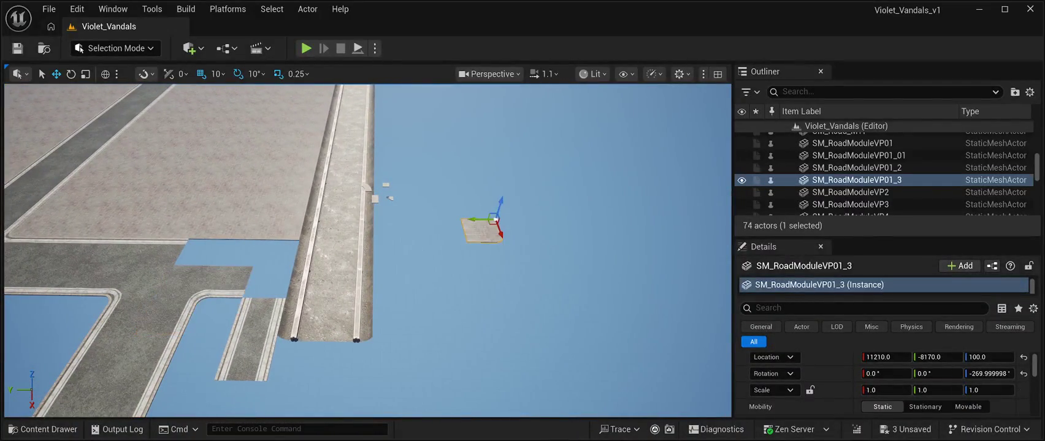
Step: Drag SM_RoadModuleVP01_3 over to the street and give it a first turn about its vertical axis
drag(480, 220, 261, 219)
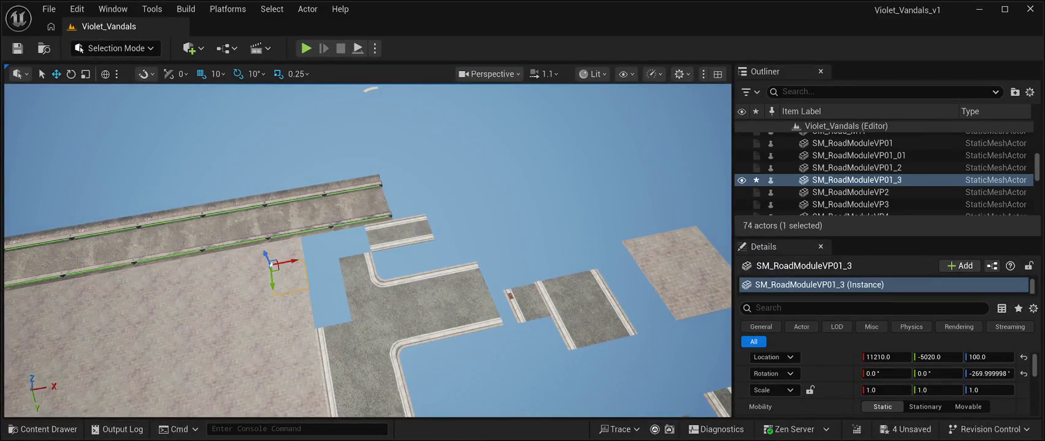
drag(292, 262, 328, 254)
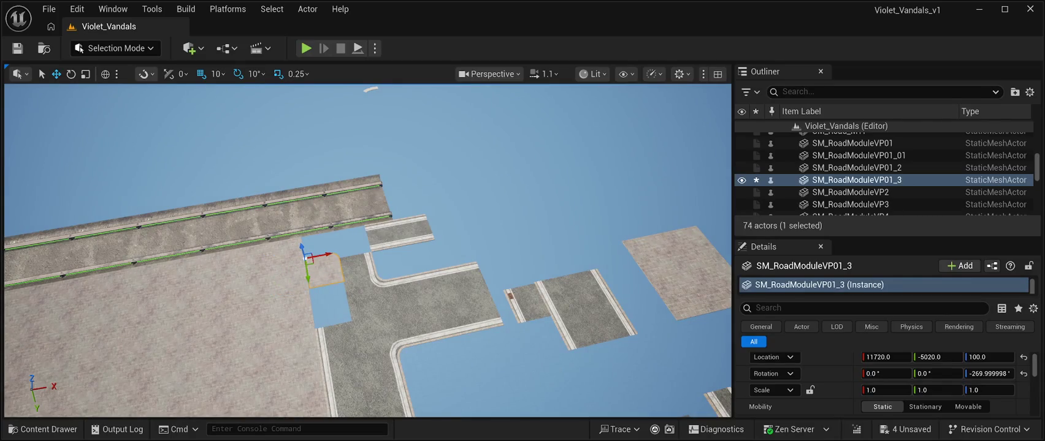
key(e)
drag(336, 254, 309, 290)
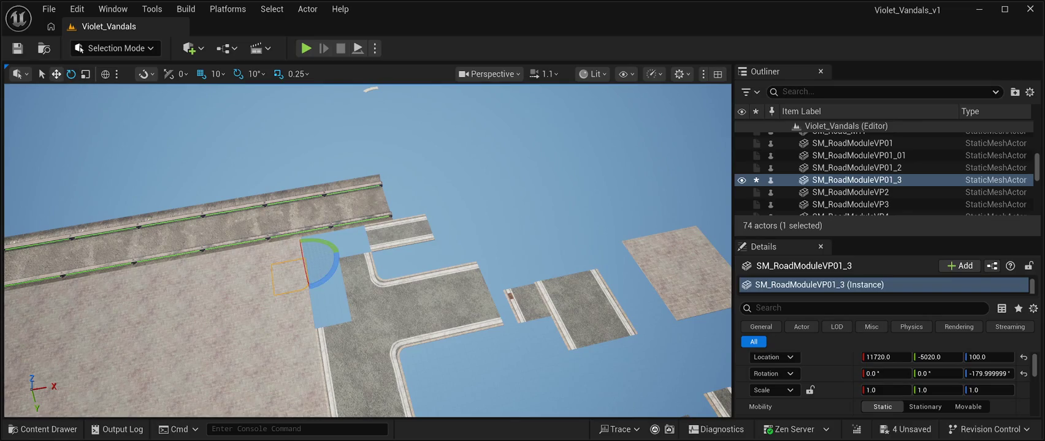
click(56, 74)
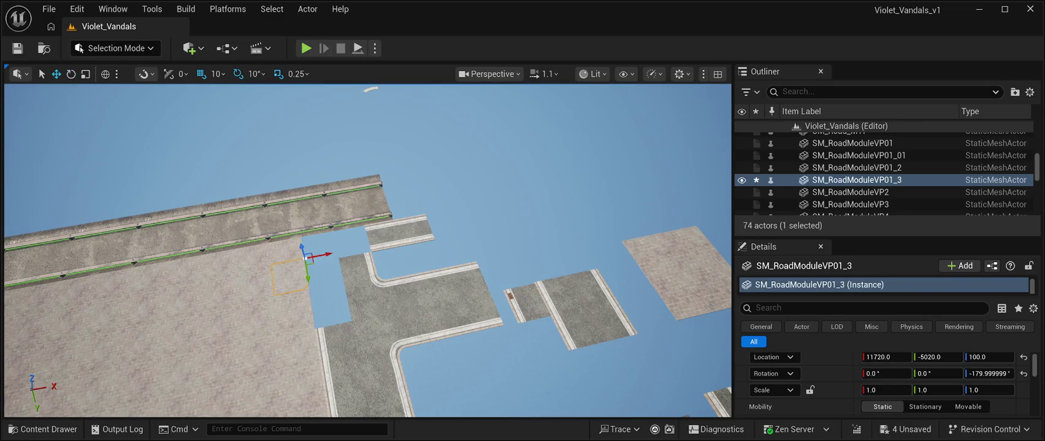
drag(323, 254, 361, 250)
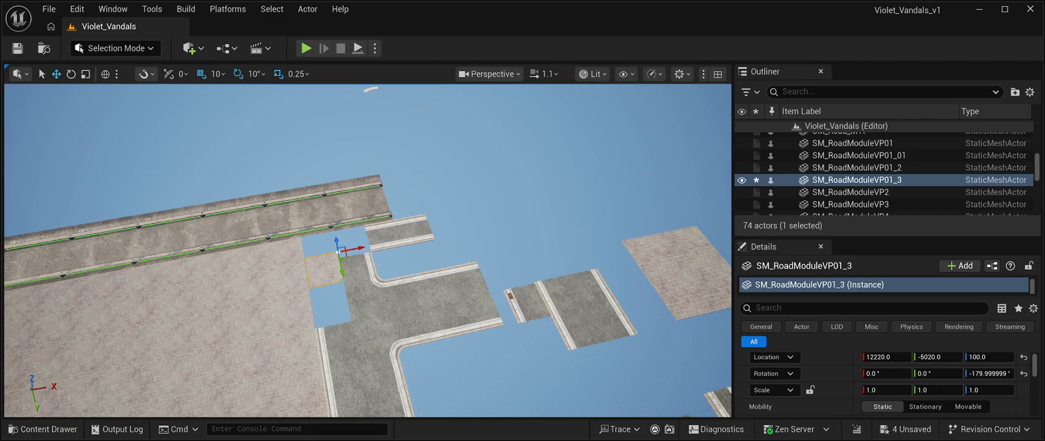
Step: Rotate the tile to -180° yaw and slide it into the gap at 12200, -5400, 100
click(71, 73)
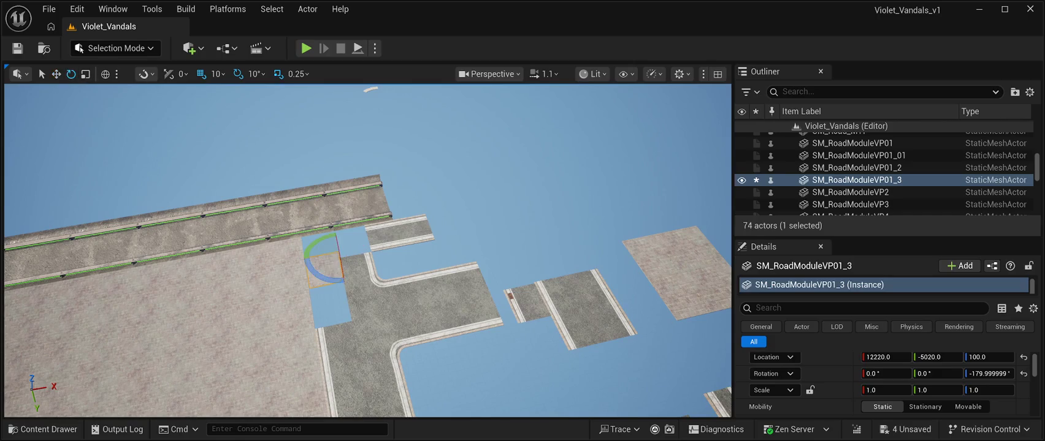
mouse_move(312, 272)
mouse_down()
mouse_move(383, 250)
mouse_move(338, 285)
mouse_move(371, 245)
mouse_move(331, 227)
mouse_up()
key(w)
drag(362, 247, 328, 252)
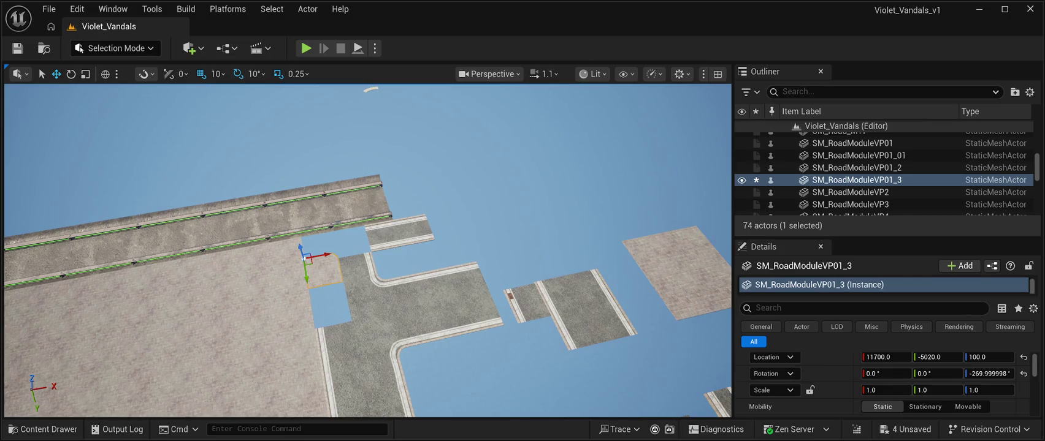
click(70, 74)
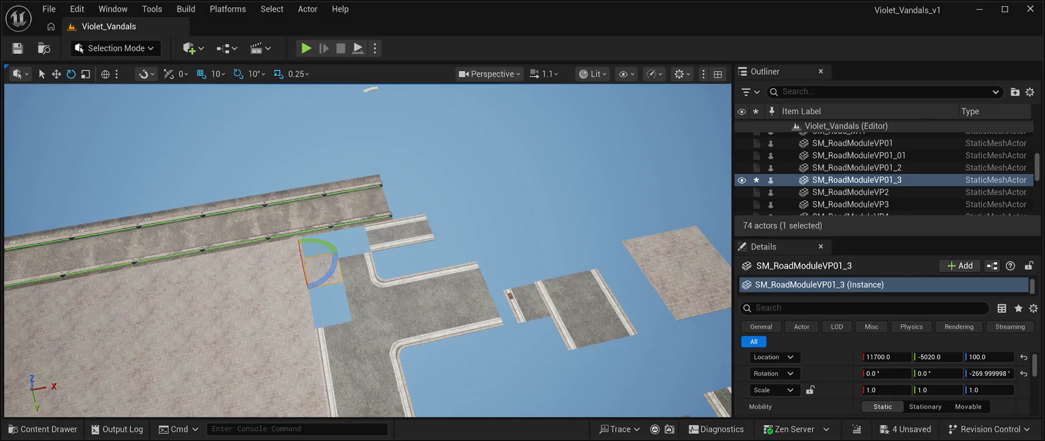
drag(334, 270, 310, 297)
click(56, 74)
mouse_move(325, 255)
mouse_down()
mouse_move(375, 245)
mouse_move(338, 263)
mouse_move(336, 252)
mouse_up()
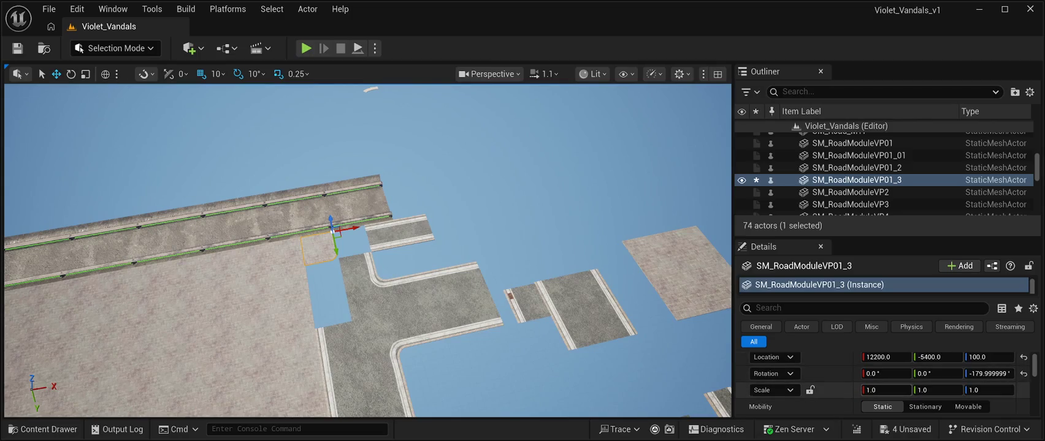
Step: Set the tile's Scale X and Y to -1.0 and move it to 11780, -4440, 100
click(886, 390)
text(-)
text(1.0)
key(Return)
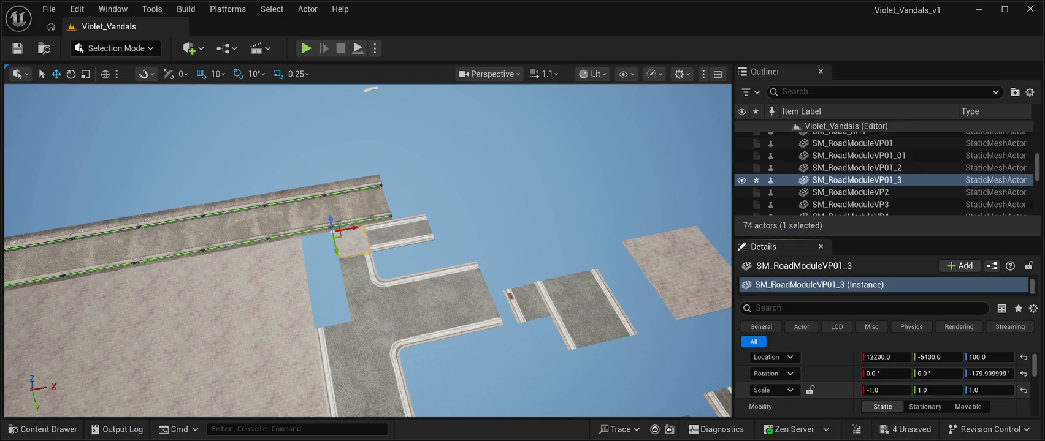
click(938, 390)
text(-)
text(1.0)
key(Return)
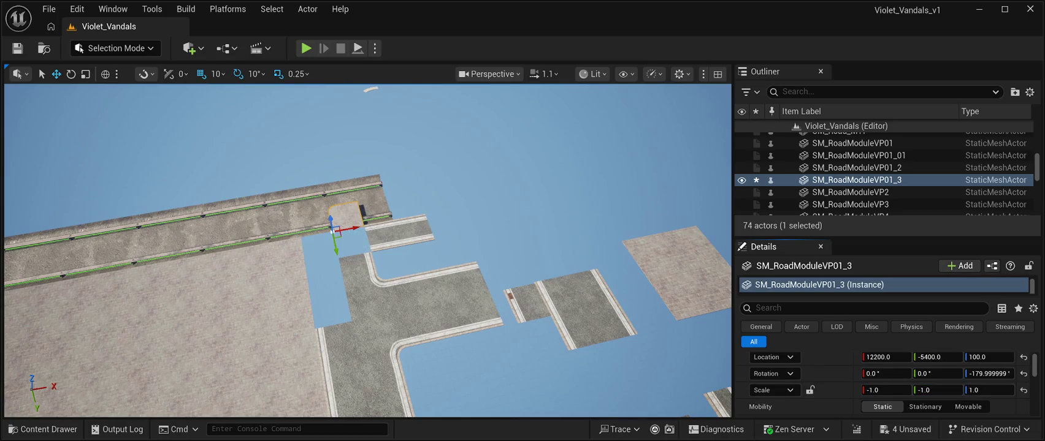
mouse_move(336, 252)
mouse_down()
mouse_move(339, 278)
mouse_move(368, 270)
mouse_move(318, 294)
mouse_move(287, 278)
mouse_up()
mouse_move(411, 308)
mouse_down()
mouse_move(447, 352)
mouse_move(492, 315)
mouse_up()
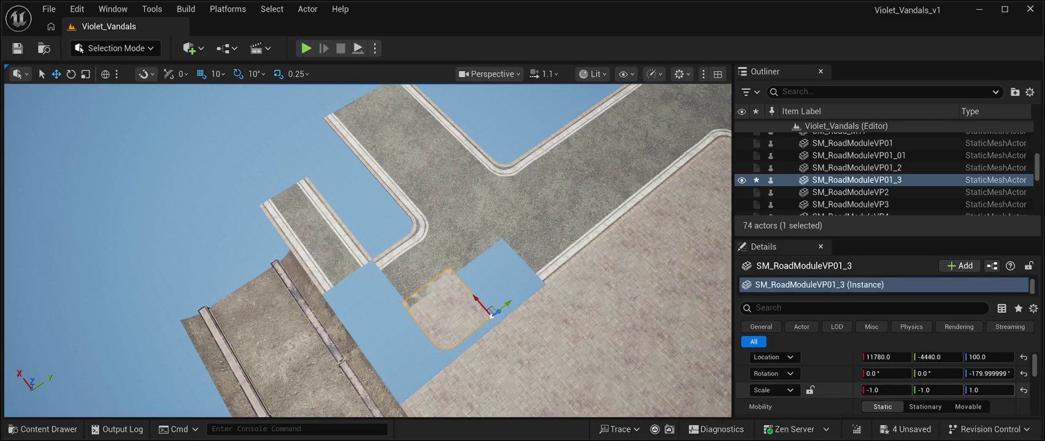
Step: Undo the tile's mirroring and 180° rotation, restoring scale 1.0, 1.0, 1.0
key(ctrl+z)
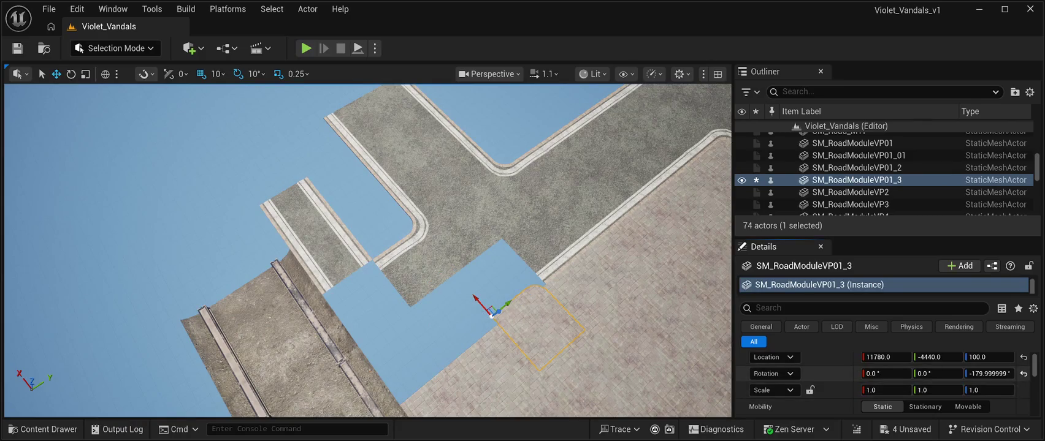
key(ctrl+z)
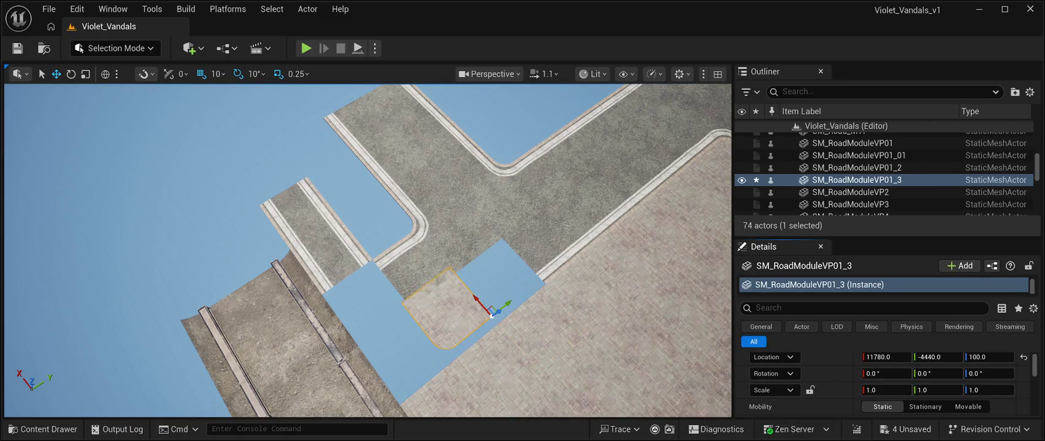
mouse_move(492, 315)
mouse_down()
mouse_move(506, 302)
mouse_move(495, 296)
mouse_up()
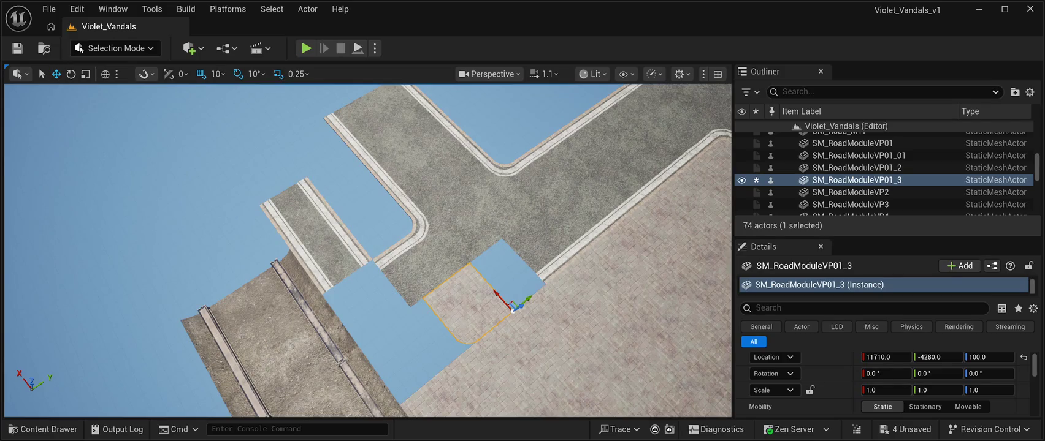
Step: Try rotating the tile, then park it left of the rail line at 11710, -7130, 100
click(71, 74)
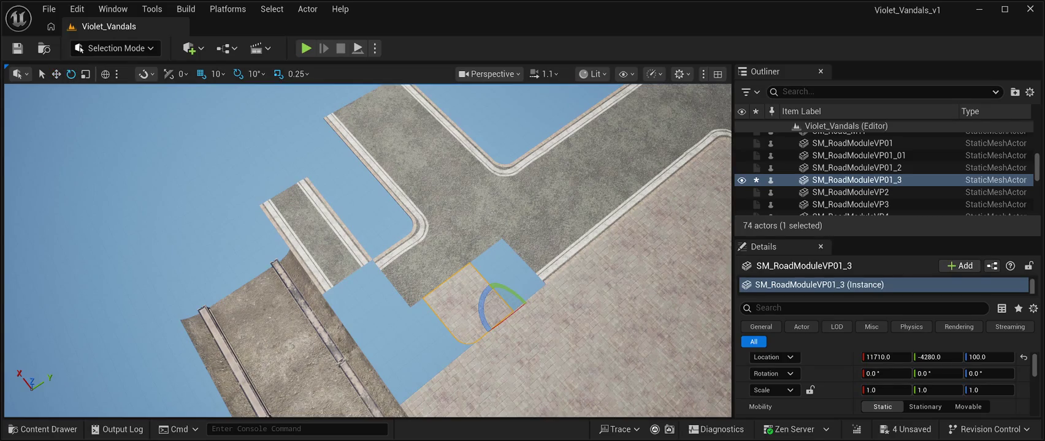
mouse_move(482, 305)
mouse_down()
mouse_move(494, 277)
mouse_move(506, 279)
mouse_move(483, 289)
mouse_move(526, 287)
mouse_move(521, 279)
mouse_move(478, 287)
mouse_move(498, 359)
mouse_move(543, 340)
mouse_up()
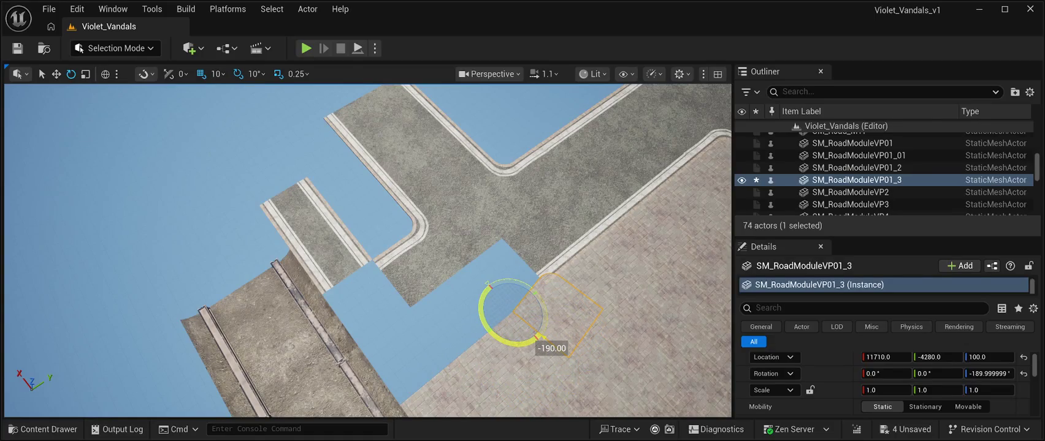
mouse_move(542, 341)
mouse_down()
mouse_move(544, 309)
mouse_move(524, 353)
mouse_move(538, 346)
mouse_move(515, 353)
mouse_move(482, 337)
mouse_move(472, 310)
mouse_move(488, 284)
mouse_up()
key(w)
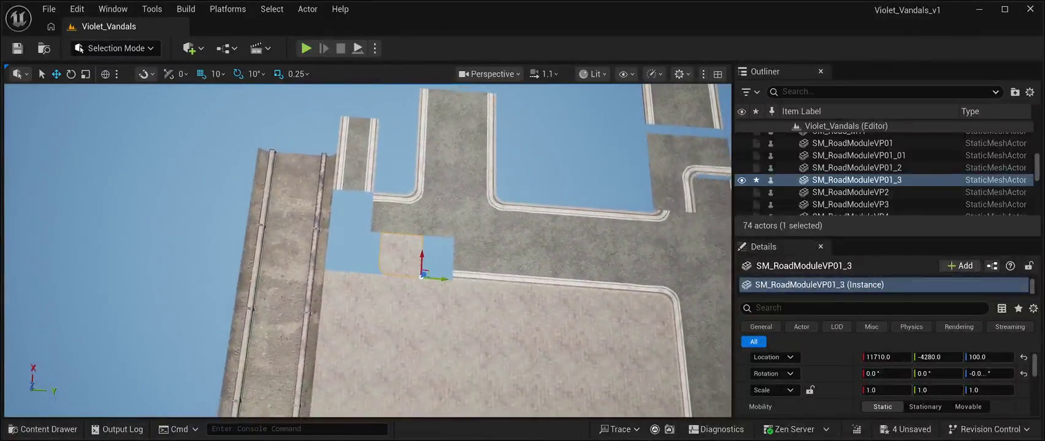
mouse_move(384, 270)
mouse_down()
mouse_move(184, 254)
mouse_move(201, 256)
mouse_up()
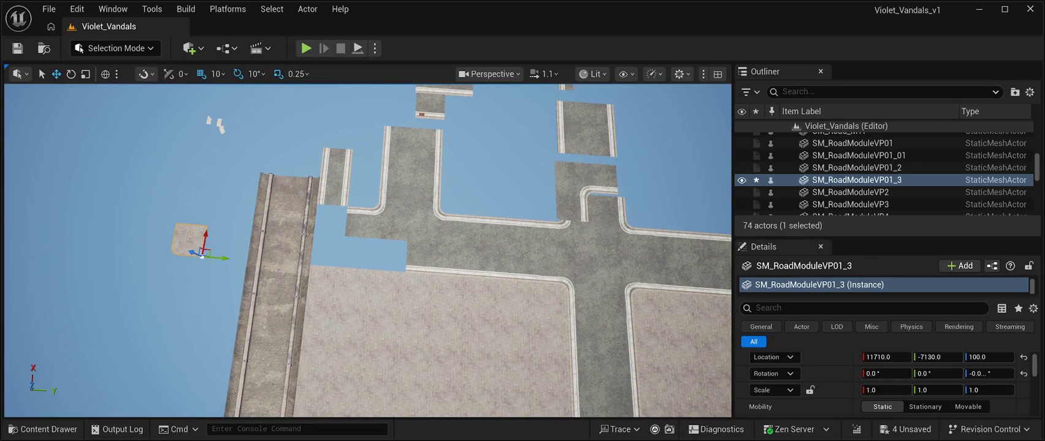
click(348, 205)
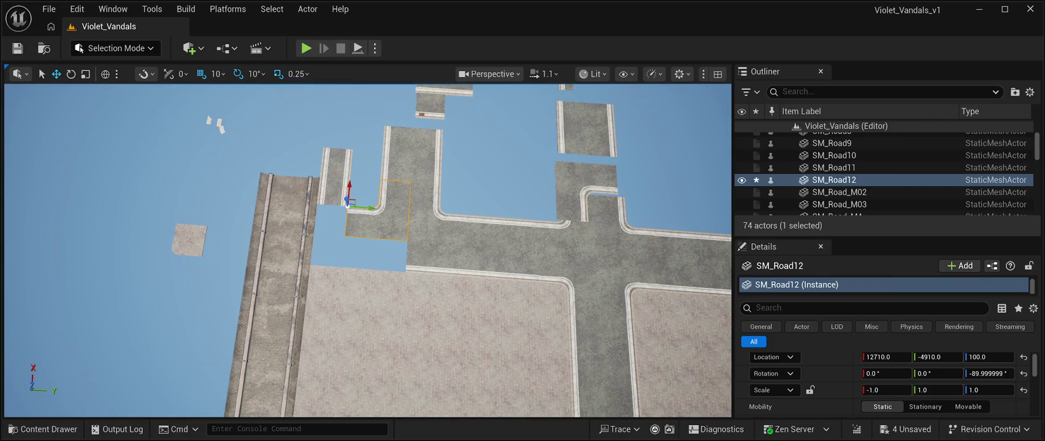
Step: Move SM_Road12 to Y -8220 beside the parked tile and open the CyberPunkMegapack Meshes content drawer
drag(365, 207, 164, 193)
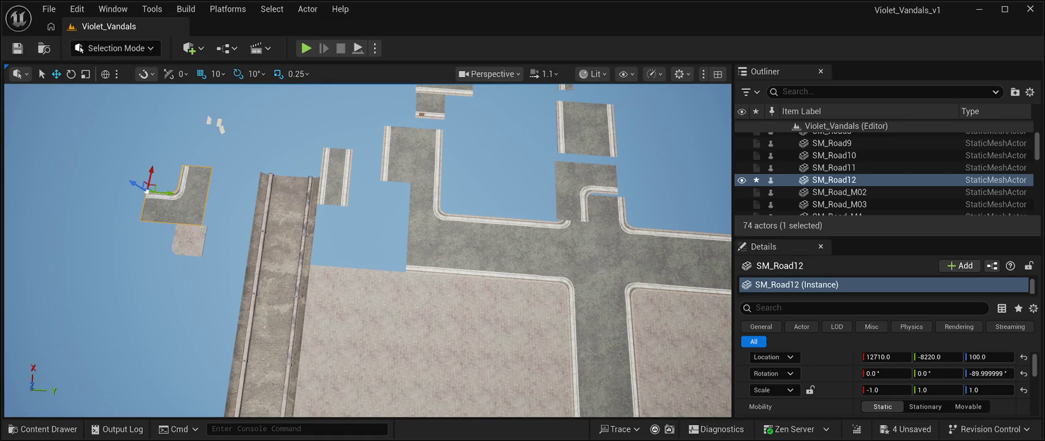
key(s)
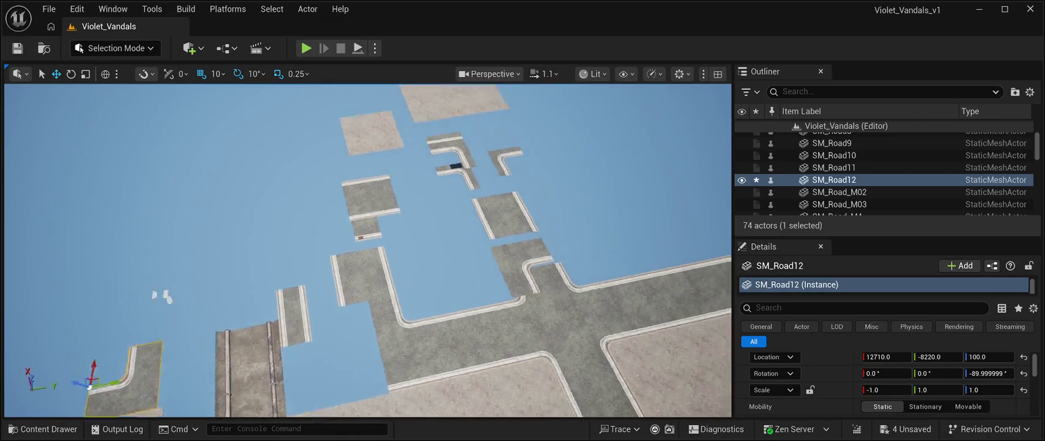
key(w)
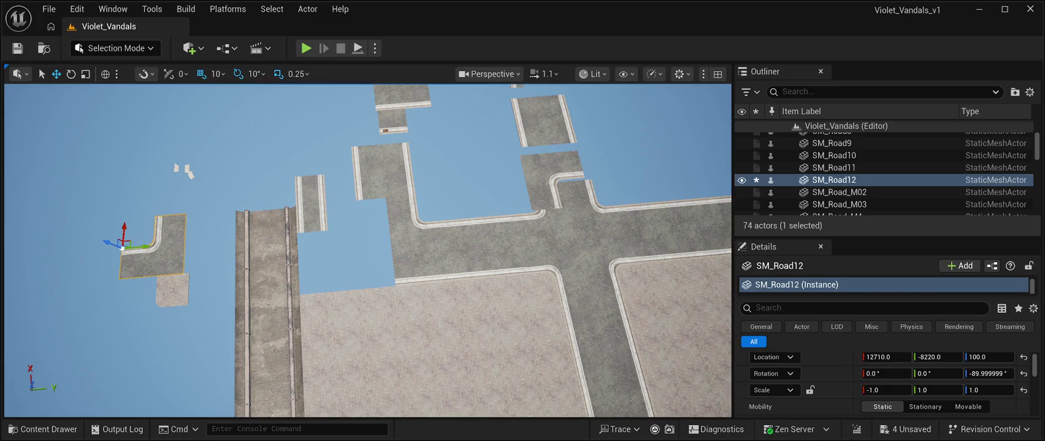
key(ctrl+space)
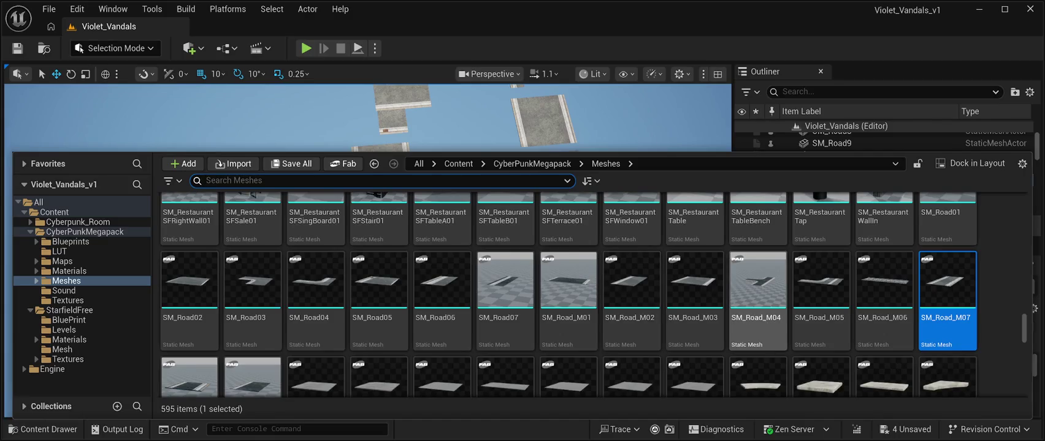
Step: Drag the SM_Road01 straight road tile from the content drawer into the level
scroll(631, 282, up, 2)
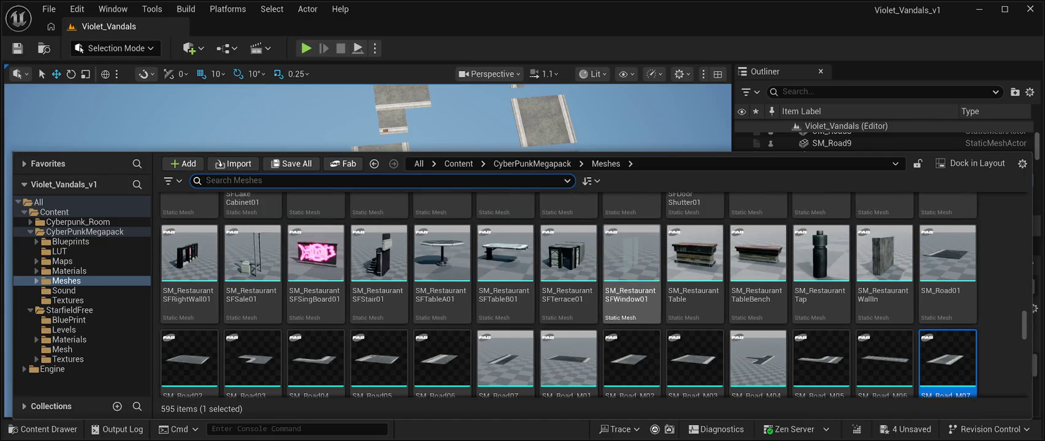
click(947, 257)
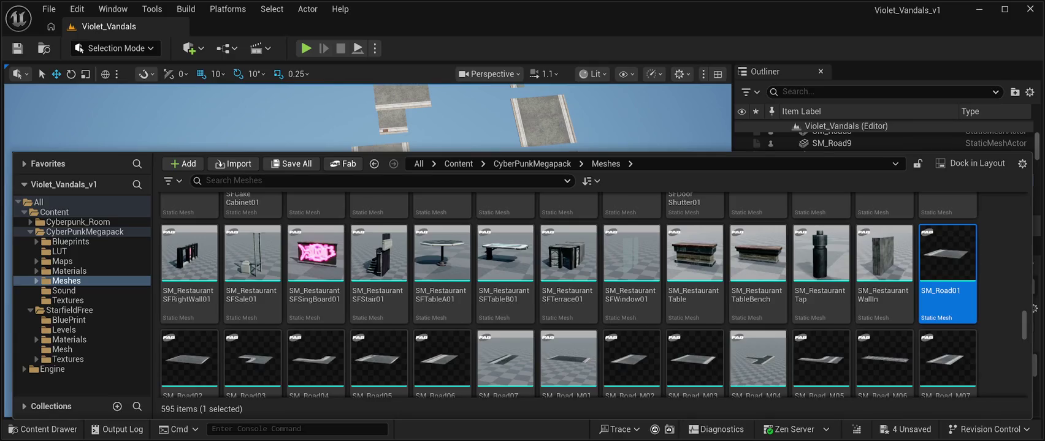
drag(948, 257, 122, 245)
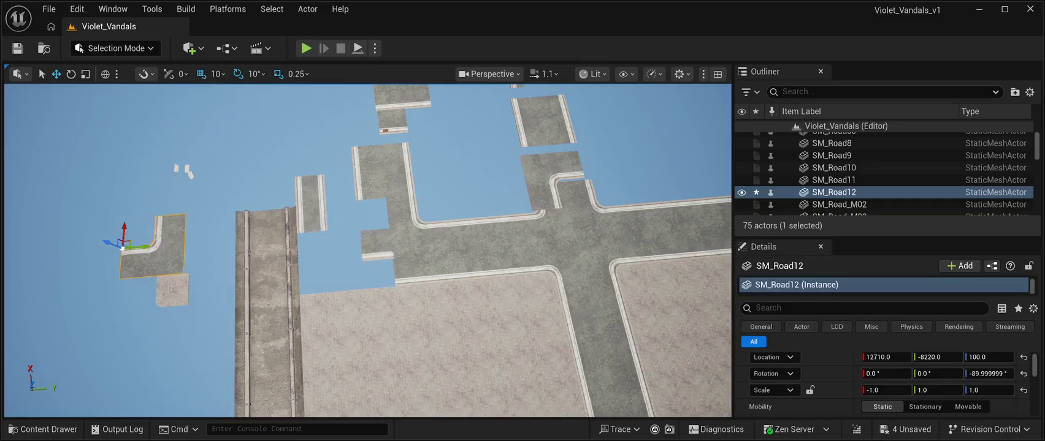
key(ctrl+z)
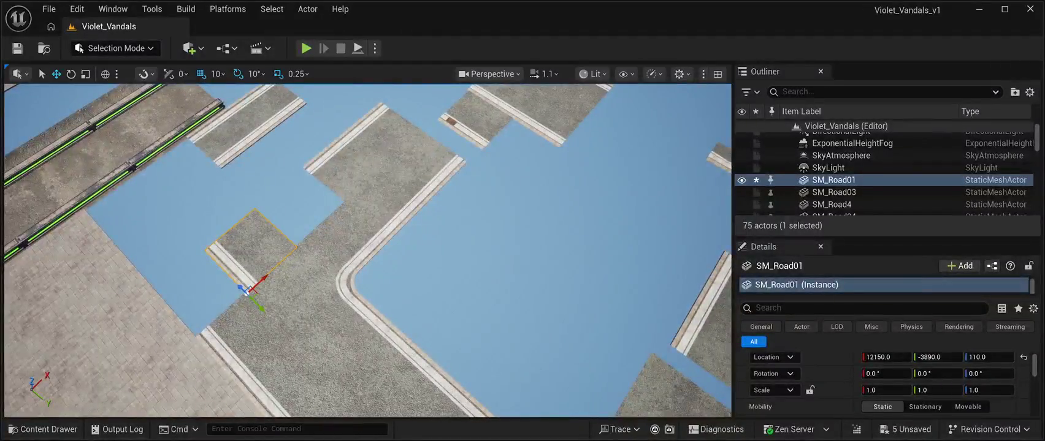
drag(259, 309, 230, 290)
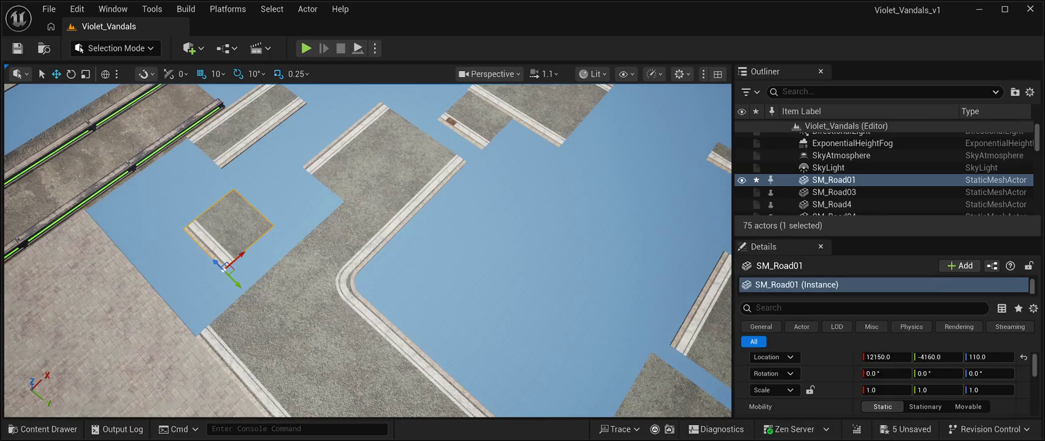
Step: Turn the SM_Road01 tile 90°, set its height to 100, and line it up against the curved road
key(e)
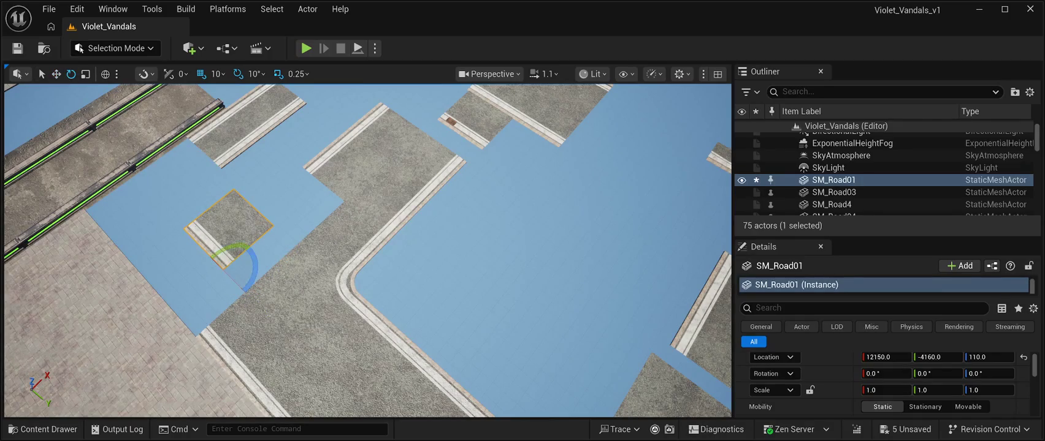
mouse_move(250, 271)
mouse_down()
mouse_move(256, 241)
mouse_move(271, 257)
mouse_move(252, 305)
mouse_up()
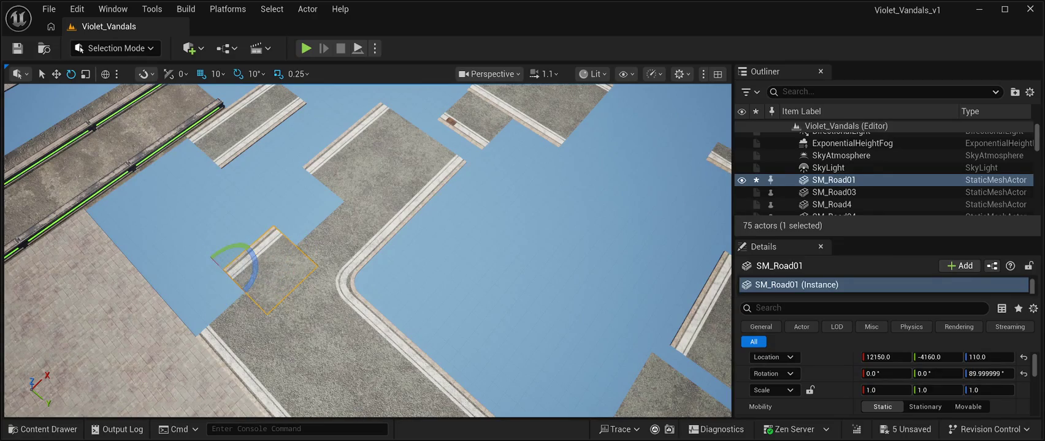
key(w)
mouse_move(216, 263)
mouse_down()
mouse_move(319, 362)
mouse_move(251, 294)
mouse_move(266, 312)
mouse_move(453, 116)
mouse_move(280, 314)
mouse_move(182, 220)
mouse_up()
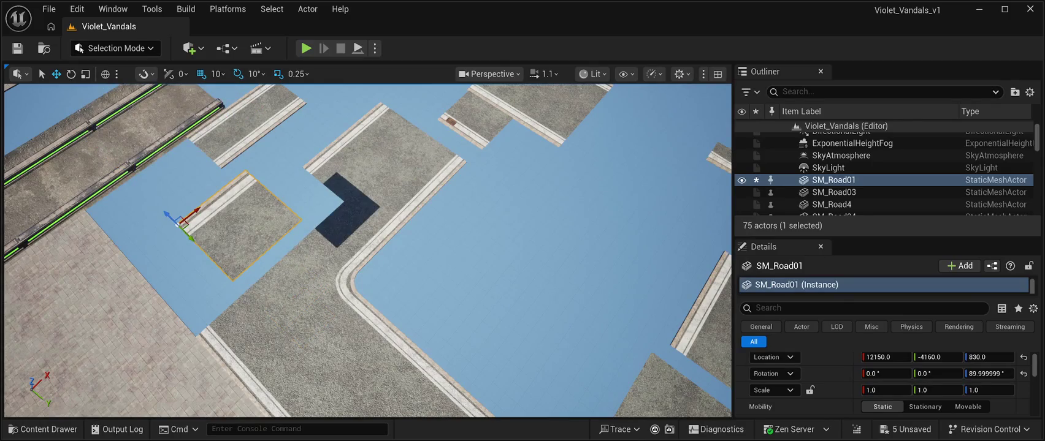
click(989, 356)
text(100)
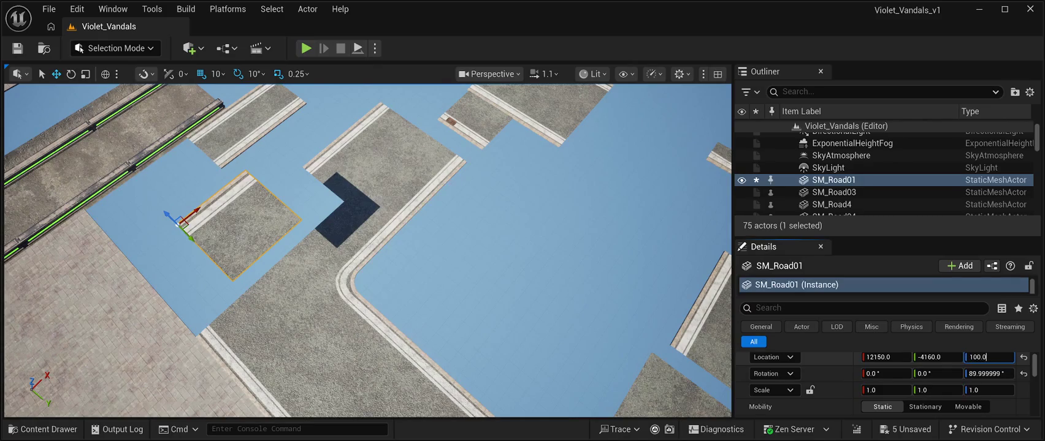
key(Return)
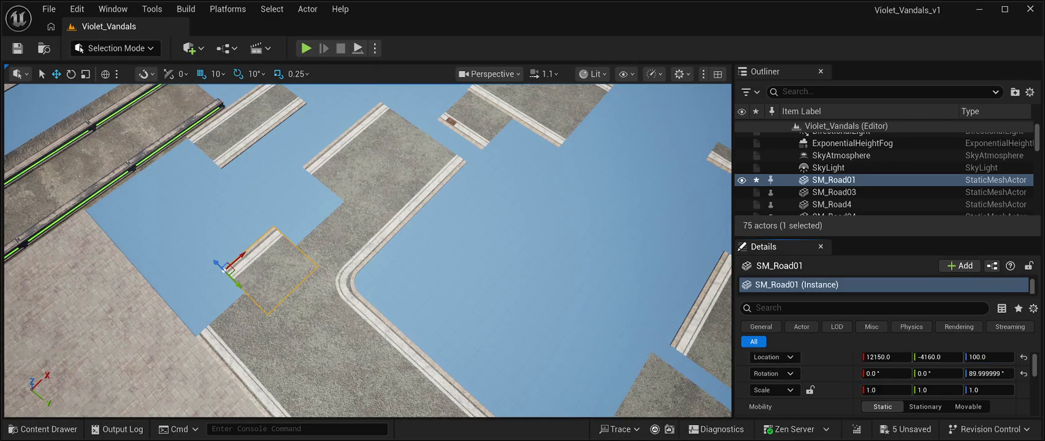
mouse_move(233, 283)
mouse_down()
mouse_move(211, 270)
mouse_move(293, 211)
mouse_move(259, 125)
mouse_move(270, 168)
mouse_up()
click(274, 155)
Step: Move the SM_Road12 corner tile off to the lower left, away from the road
click(384, 176)
mouse_move(383, 176)
mouse_down()
mouse_move(400, 260)
mouse_move(413, 244)
mouse_move(395, 247)
mouse_move(392, 264)
mouse_move(393, 215)
mouse_move(392, 275)
mouse_move(353, 257)
mouse_up()
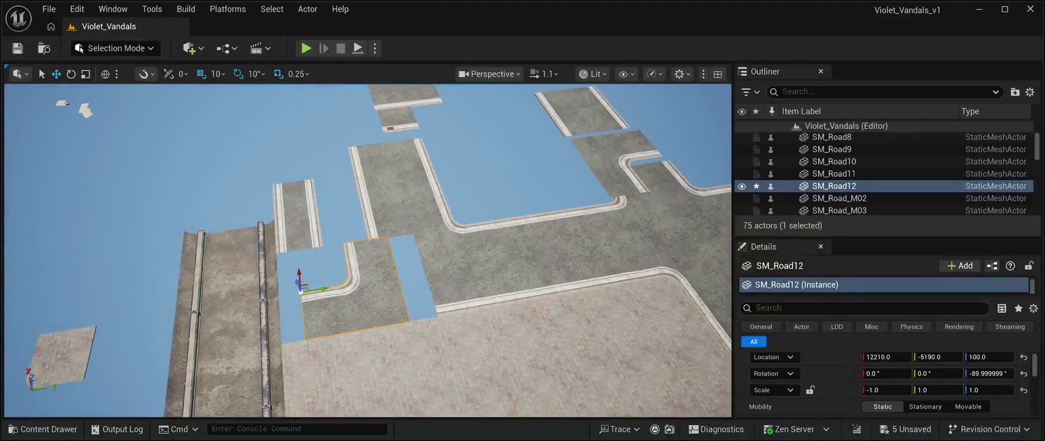
drag(332, 293, 359, 294)
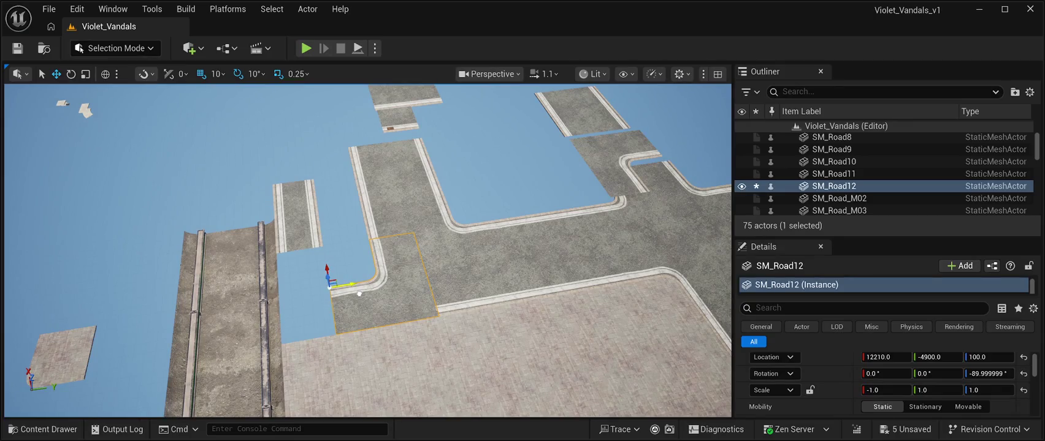
drag(359, 294, 96, 284)
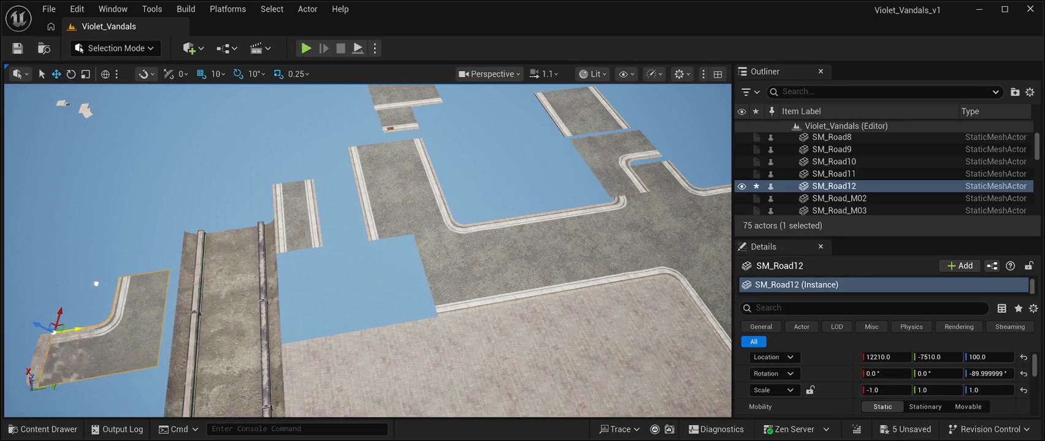
Step: Duplicate SM_Road01 twice at height 100, lining the copies up in a row along X
click(386, 218)
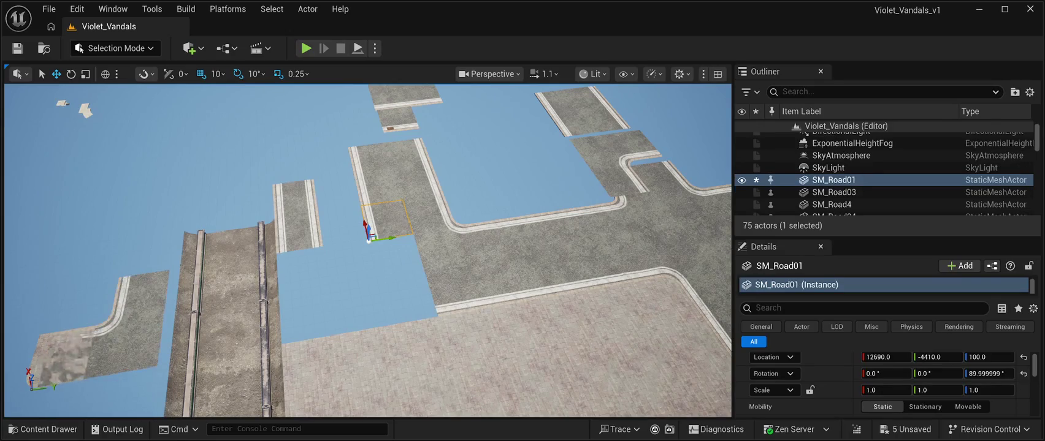
key(ctrl+d)
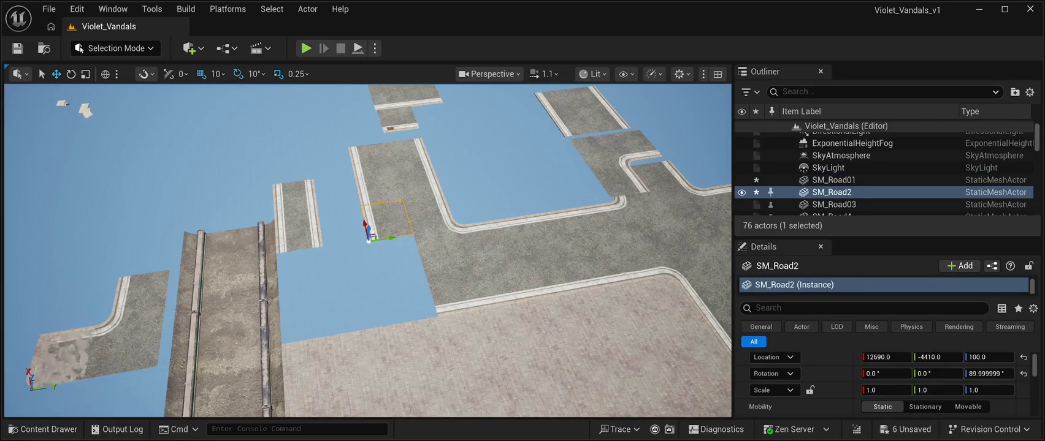
drag(369, 228, 369, 246)
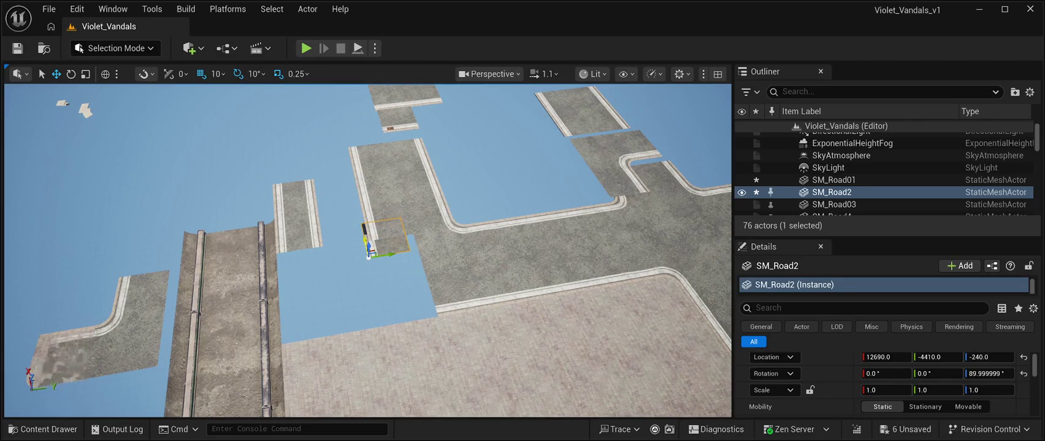
drag(366, 239, 377, 266)
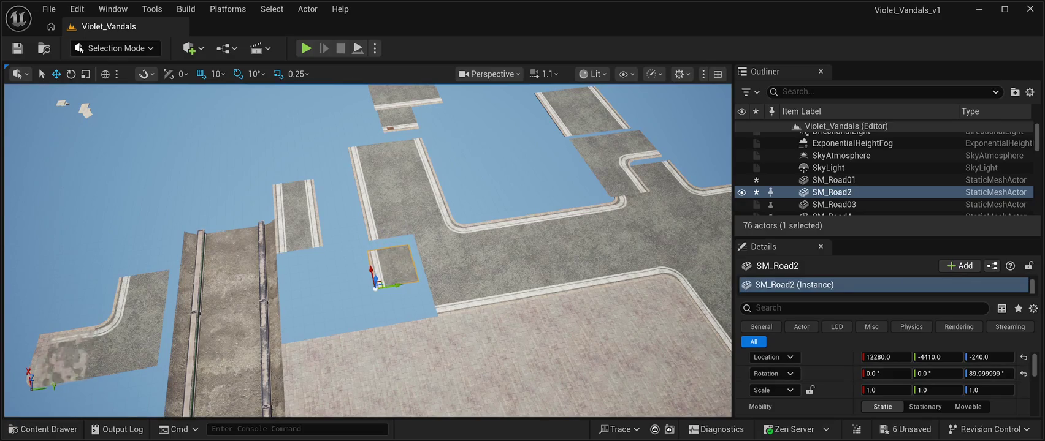
click(988, 357)
text(100)
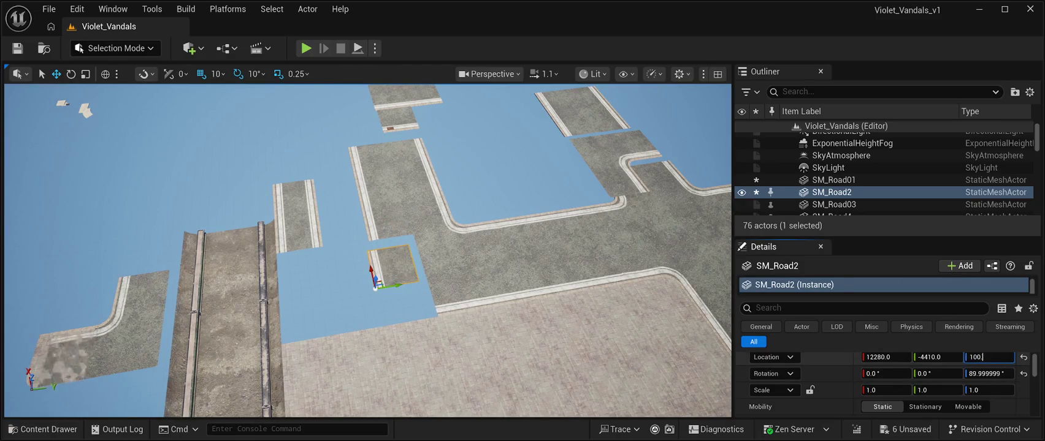
key(Return)
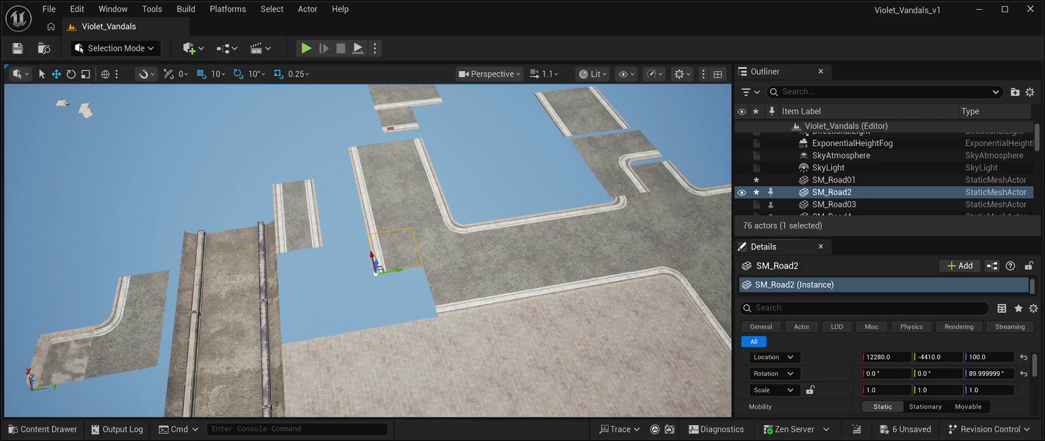
drag(375, 271, 377, 274)
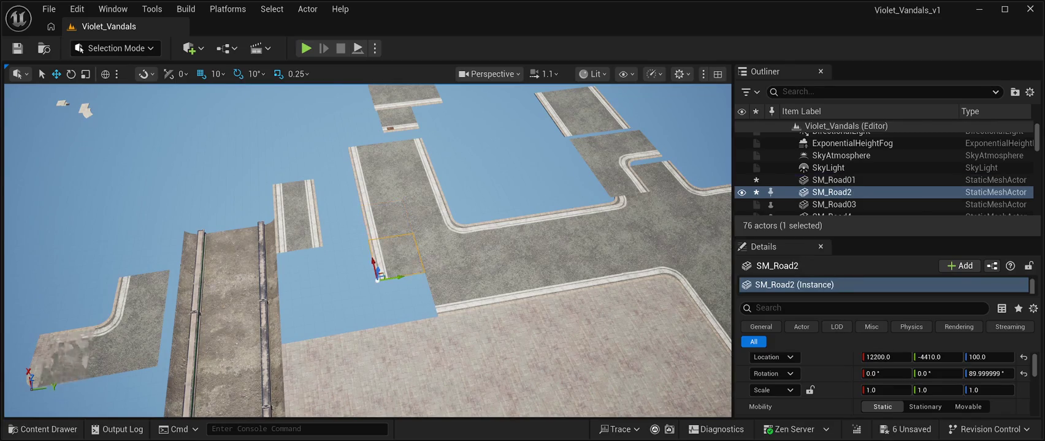
key(ctrl+d)
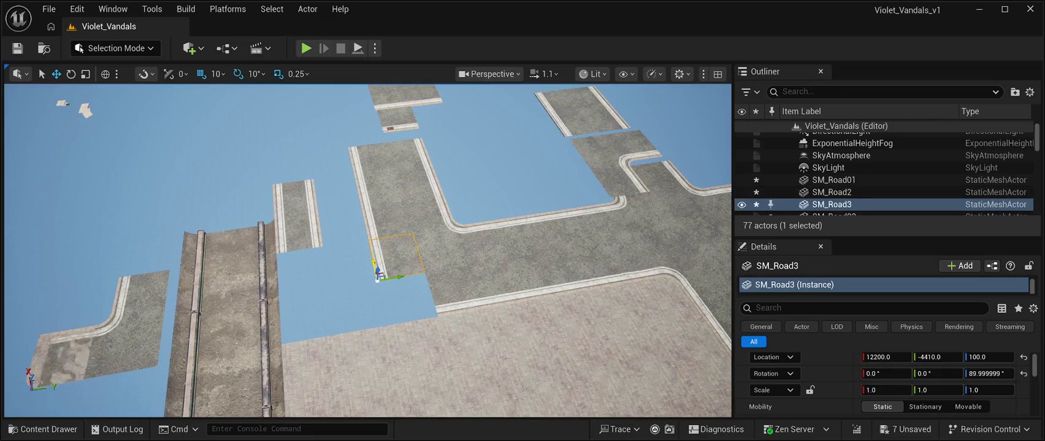
drag(376, 277, 386, 319)
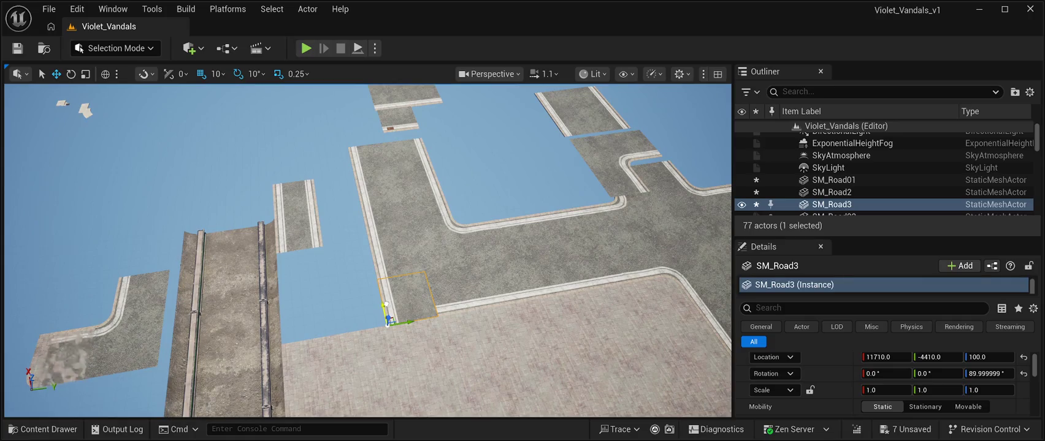
mouse_move(385, 303)
mouse_down()
mouse_move(358, 300)
mouse_move(373, 314)
mouse_move(340, 314)
mouse_up()
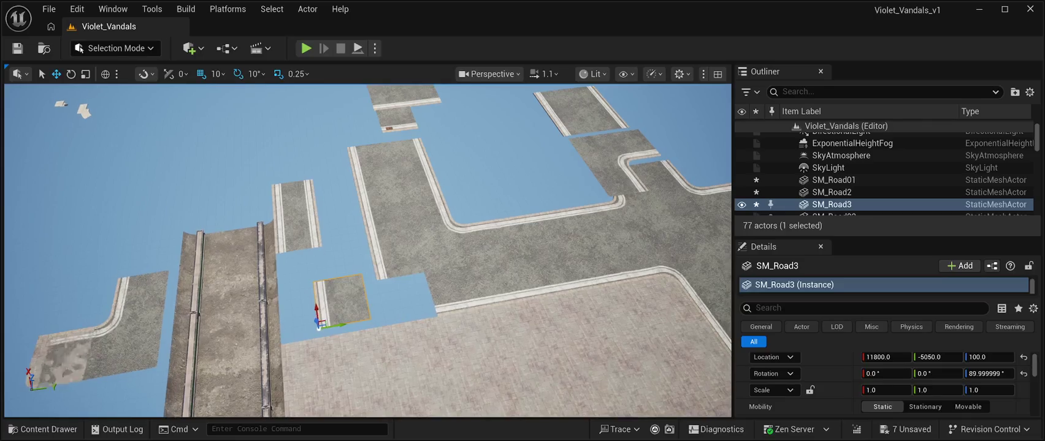
click(111, 324)
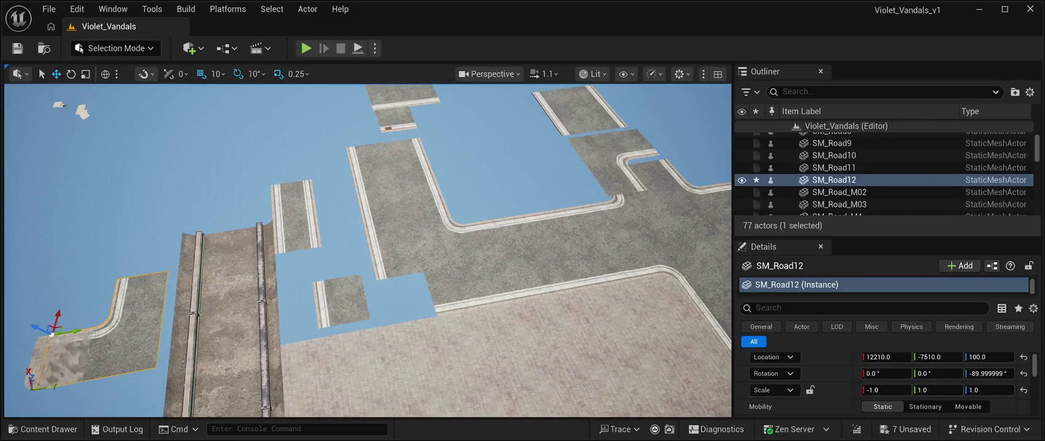
Step: Bring SM_Road12 back beside the road and move SM_Road3 up to the upper road section
mouse_move(70, 334)
mouse_down()
mouse_move(410, 291)
mouse_move(392, 289)
mouse_move(362, 242)
mouse_move(346, 263)
mouse_move(364, 310)
mouse_move(429, 303)
mouse_move(435, 273)
mouse_up()
key(e)
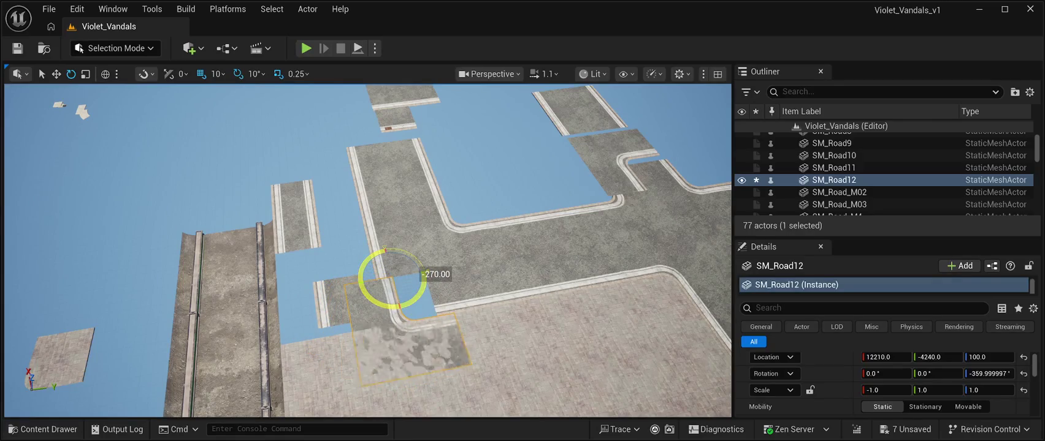
click(340, 297)
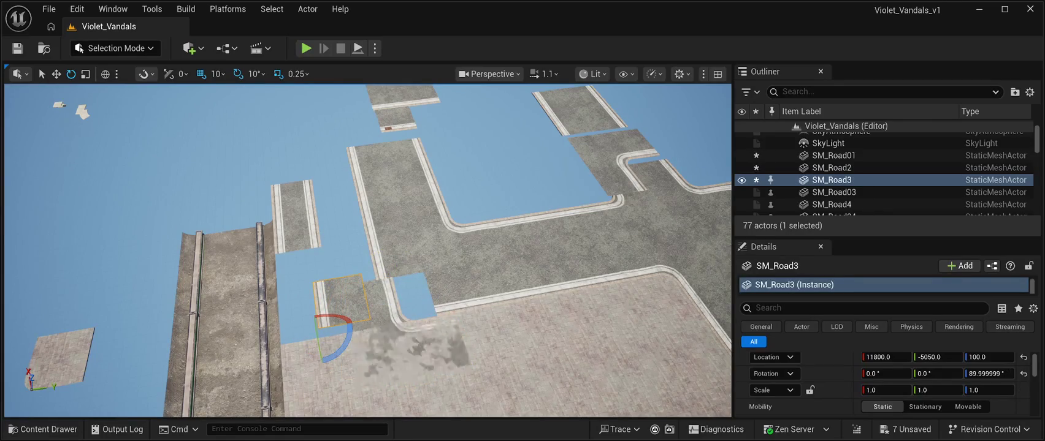
drag(318, 328, 317, 187)
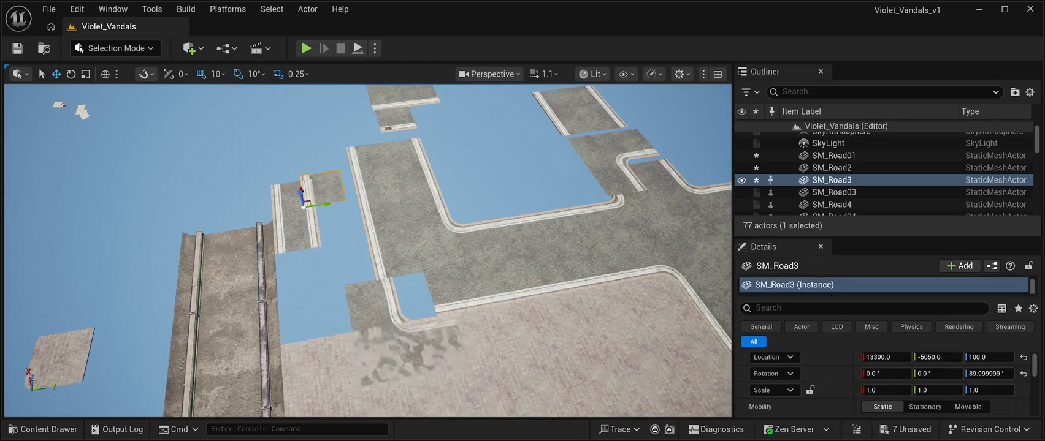
Step: Nudge SM_Road12 slightly along Y and X and lower it to Z 90 to stop flickering
click(368, 331)
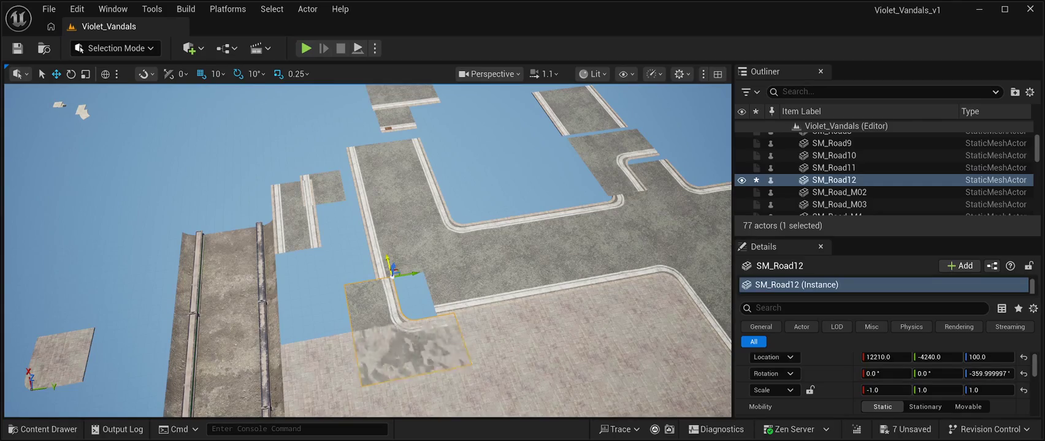
mouse_move(411, 277)
mouse_down()
mouse_move(374, 256)
mouse_move(442, 231)
mouse_up()
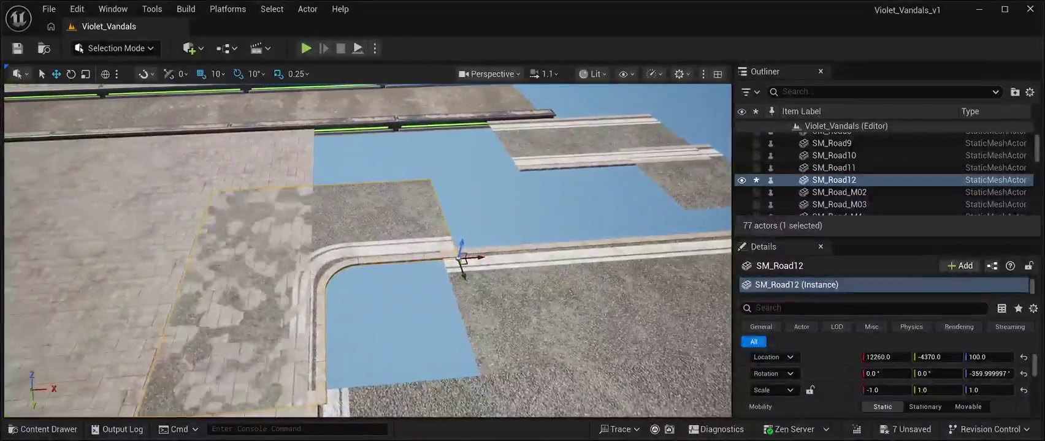
drag(482, 256, 462, 273)
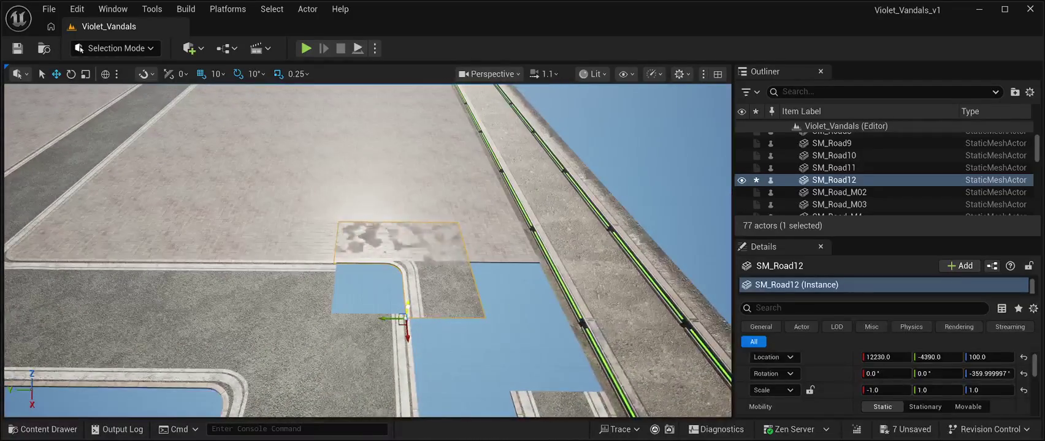
drag(407, 305, 407, 309)
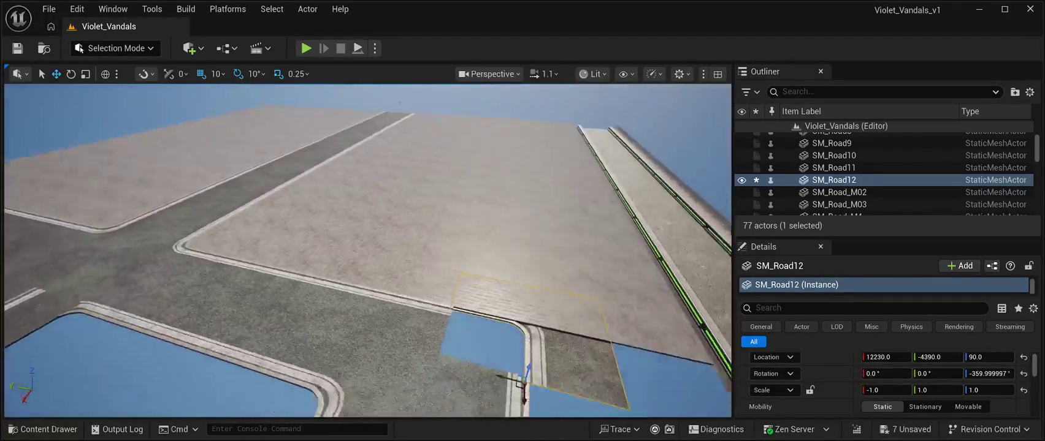
key(ctrl+space)
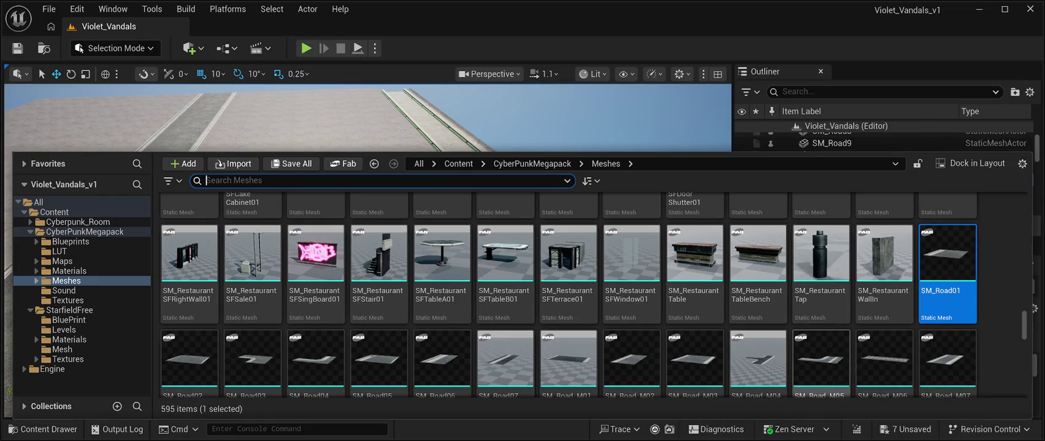
scroll(820, 356, down, 1)
scroll(820, 343, down, 1)
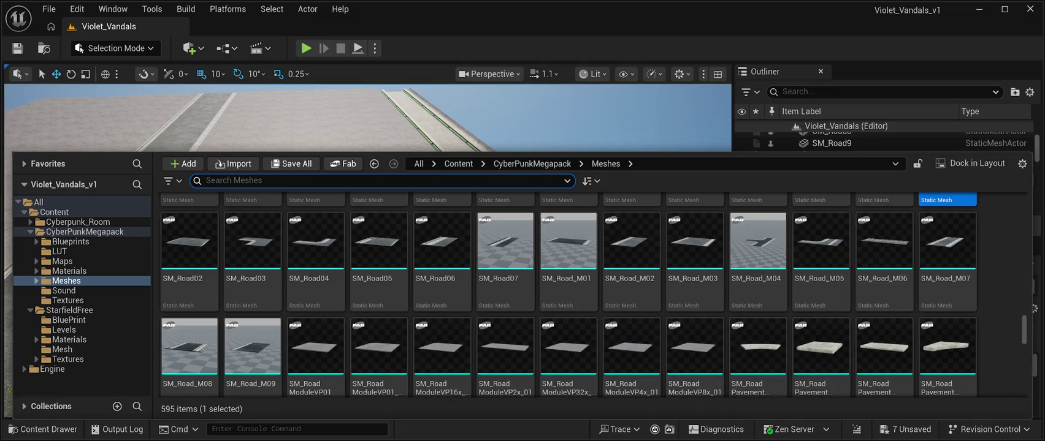
scroll(442, 362, down, 2)
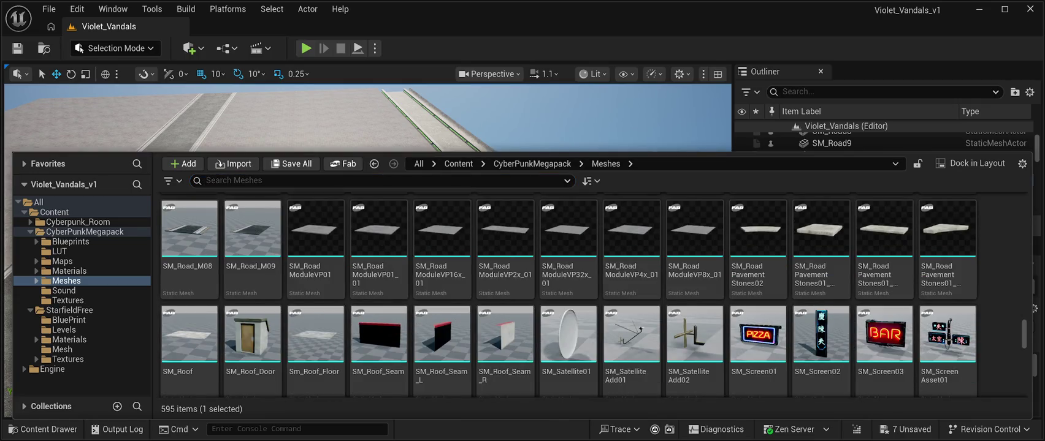
key(ctrl+space)
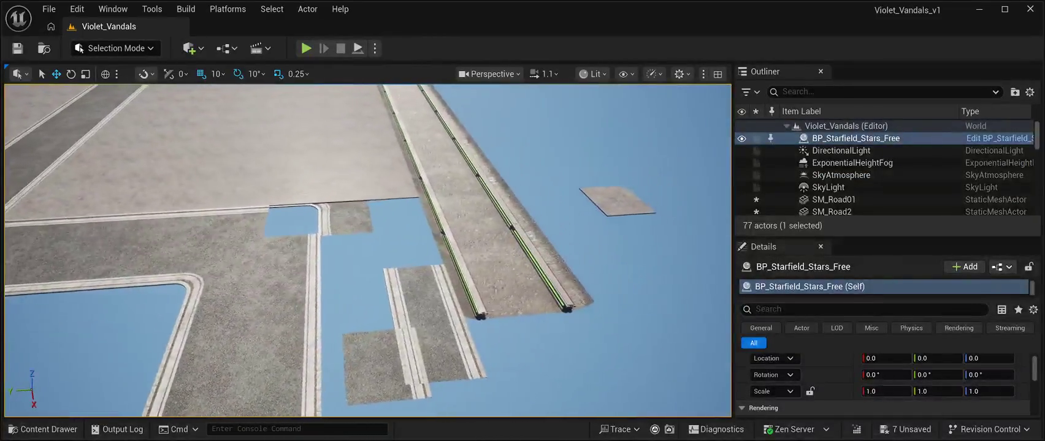
click(610, 198)
Step: Slide the floating SM_RoadModuleVP01_3 tile along Y over to the road
mouse_move(546, 189)
mouse_down()
mouse_move(478, 187)
mouse_move(300, 221)
mouse_move(196, 206)
mouse_move(184, 267)
mouse_up()
drag(368, 245, 454, 246)
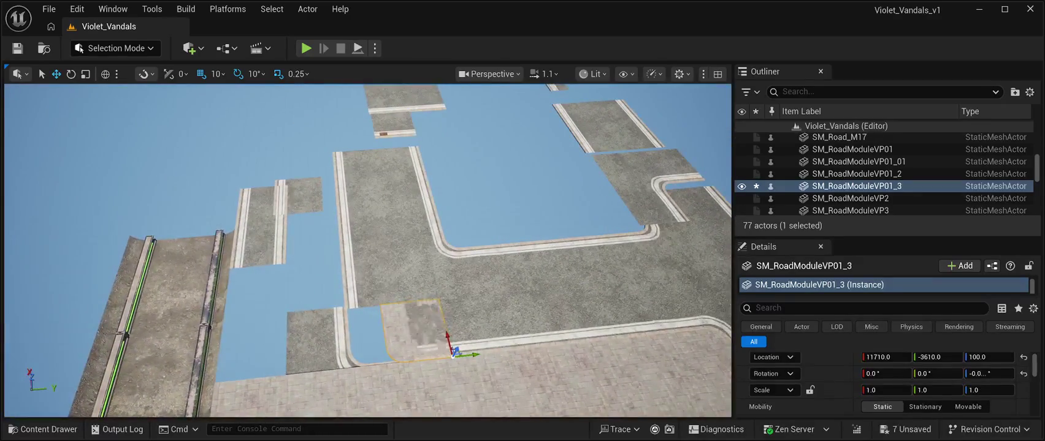
drag(476, 355, 359, 349)
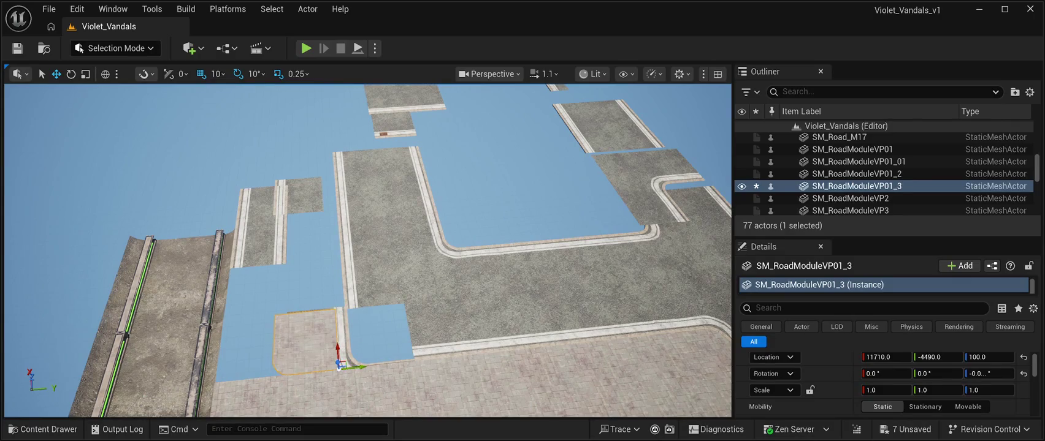
Step: Turn the tile 180° and slide it against the sidewalk edge at 11710, -4820, 100
key(e)
mouse_move(338, 339)
mouse_down()
mouse_move(324, 368)
mouse_move(334, 399)
mouse_move(360, 409)
mouse_move(338, 392)
mouse_move(355, 370)
mouse_move(380, 368)
mouse_move(381, 393)
mouse_move(293, 367)
mouse_move(293, 379)
mouse_up()
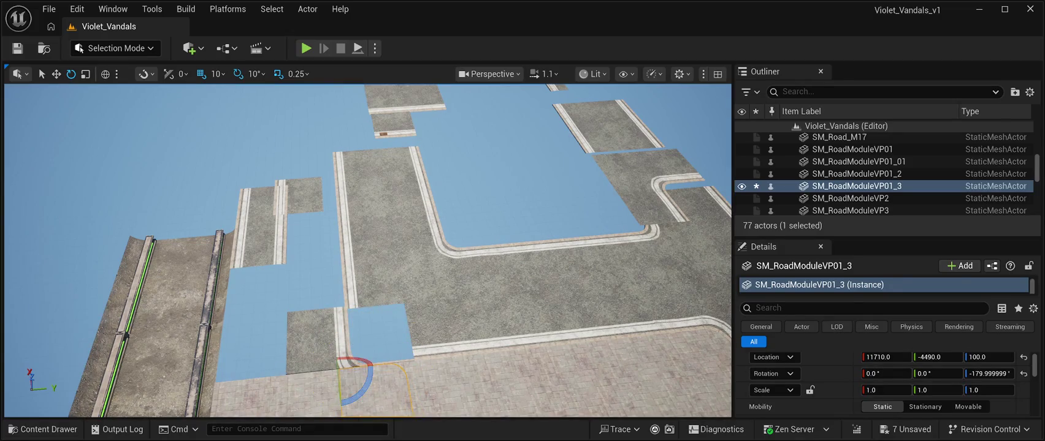
key(w)
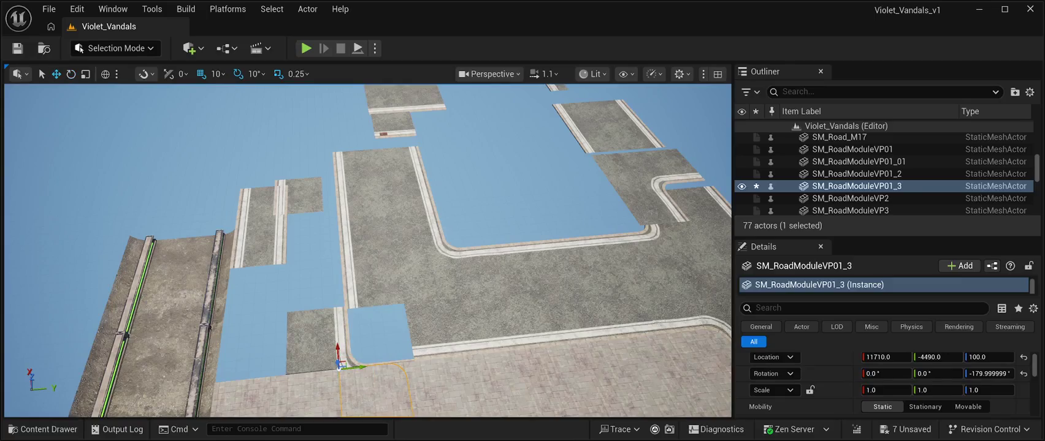
key(f)
drag(294, 216, 260, 214)
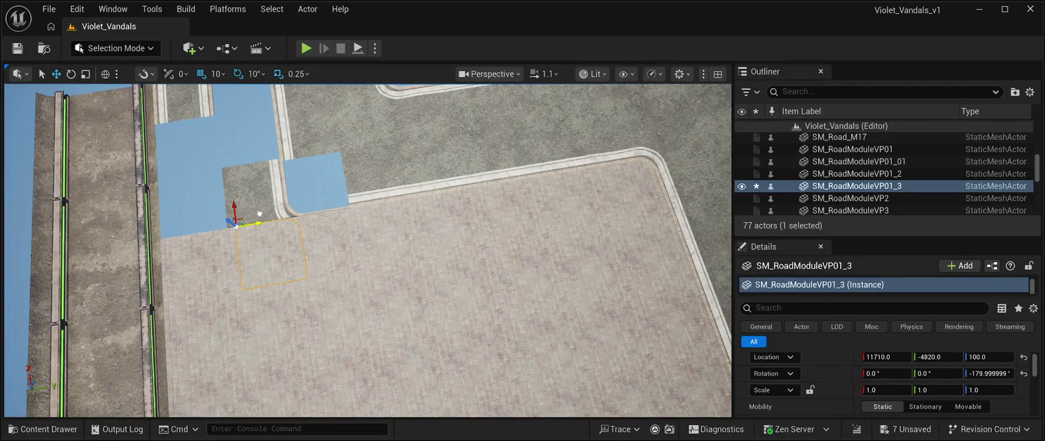
drag(260, 213, 259, 190)
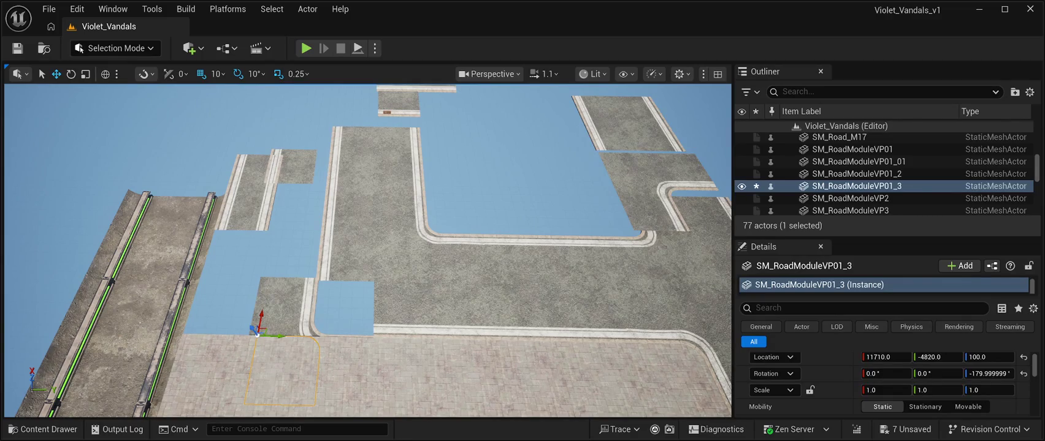
click(288, 295)
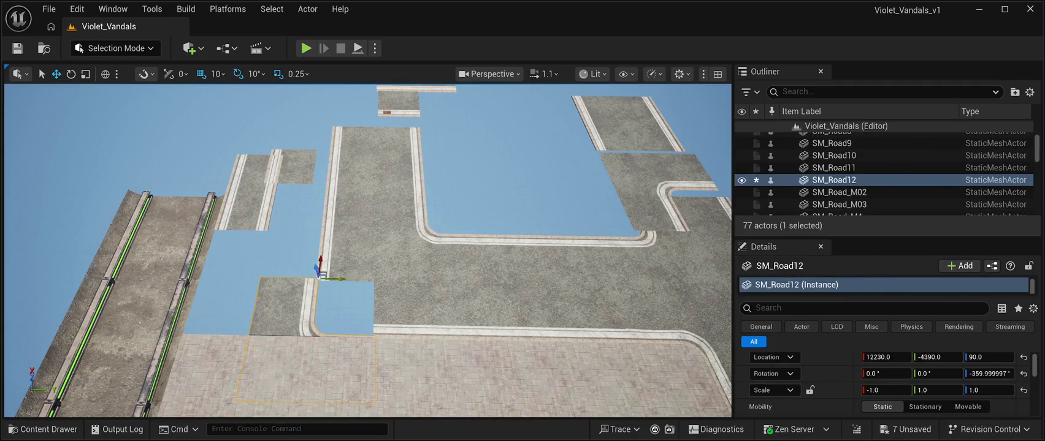
Step: Move SM_Road12 to Y -4960 beside the rails and scrub its X rotation to 187°
drag(322, 275, 334, 217)
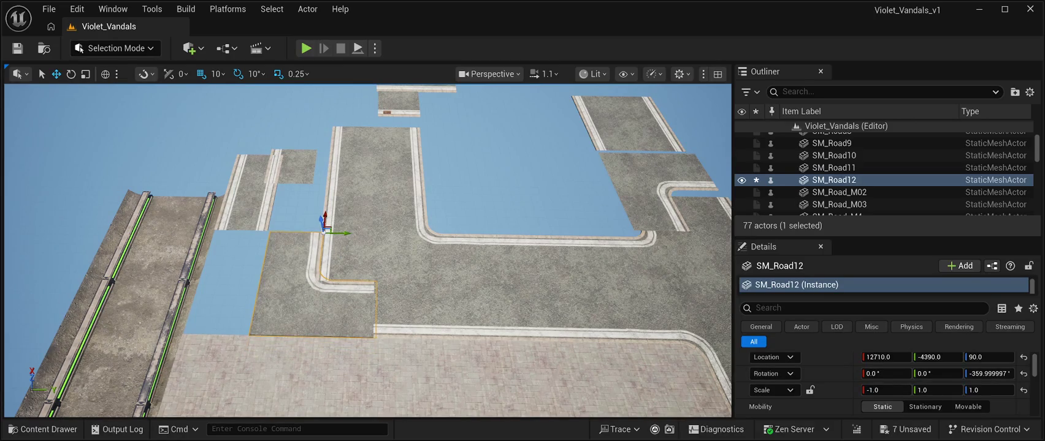
mouse_move(347, 233)
mouse_down()
mouse_move(390, 232)
mouse_move(263, 230)
mouse_up()
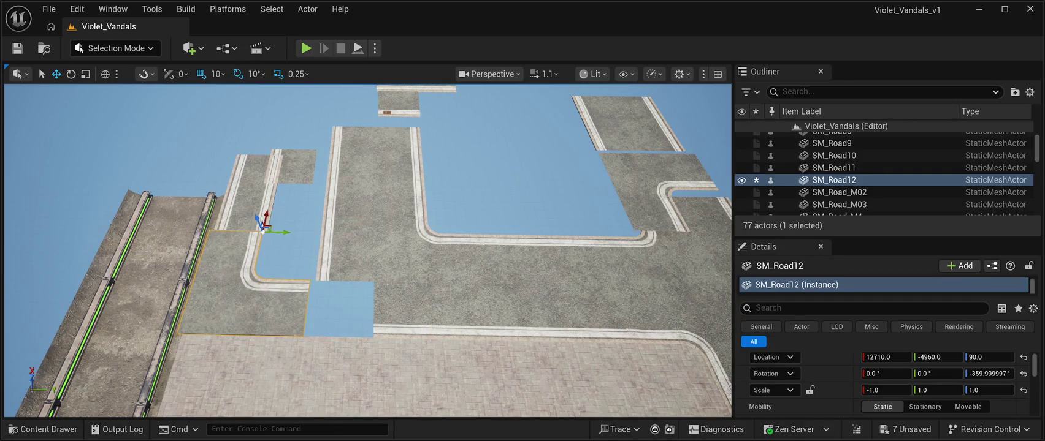
click(883, 374)
mouse_move(883, 374)
mouse_down()
mouse_move(920, 374)
mouse_move(892, 373)
mouse_up()
scroll(368, 251, up, 5)
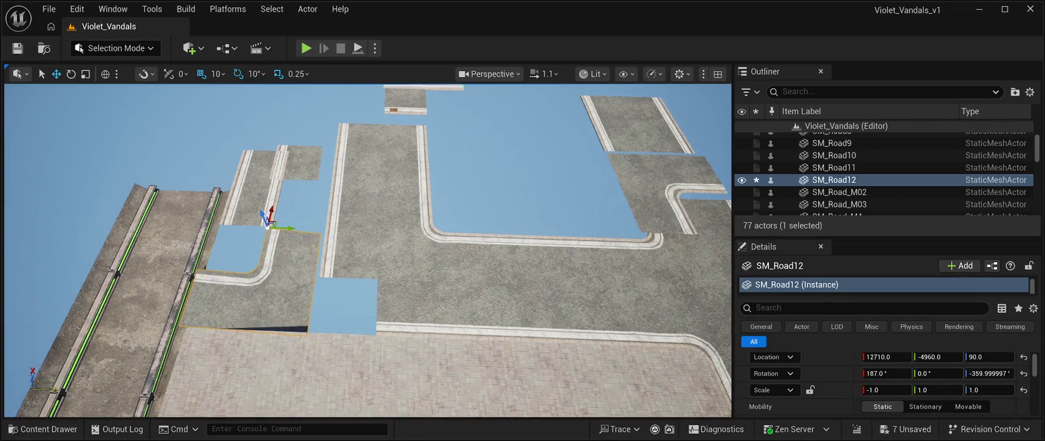
scroll(368, 251, down, 5)
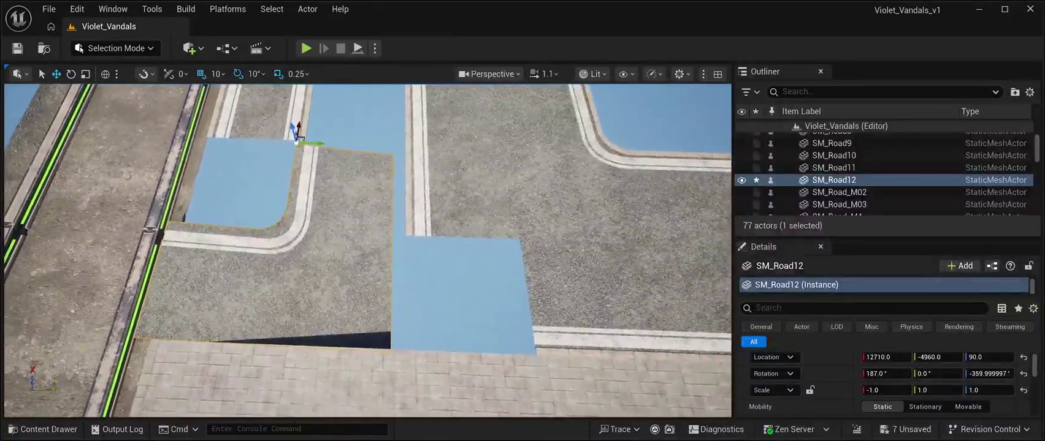
click(886, 374)
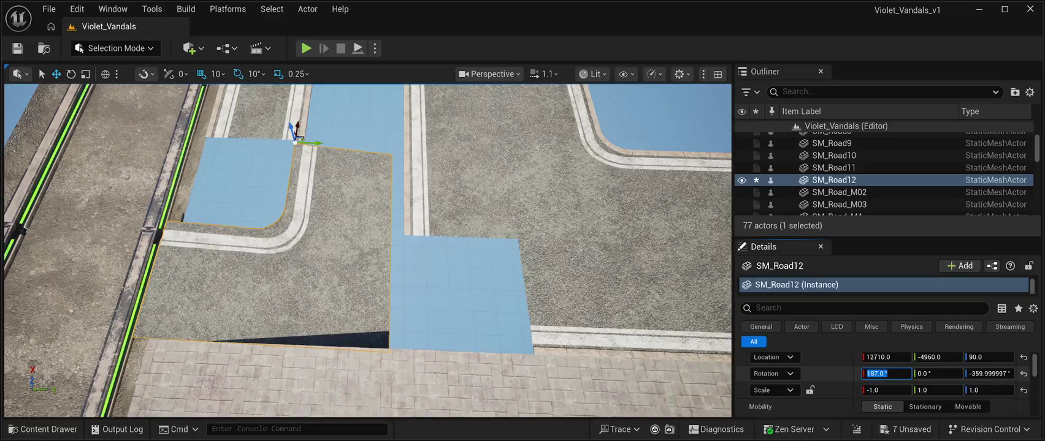
Step: Try SM_Road12 rotation values in Details: X at 190° then -1°, and Y at -1°
text(190)
key(Return)
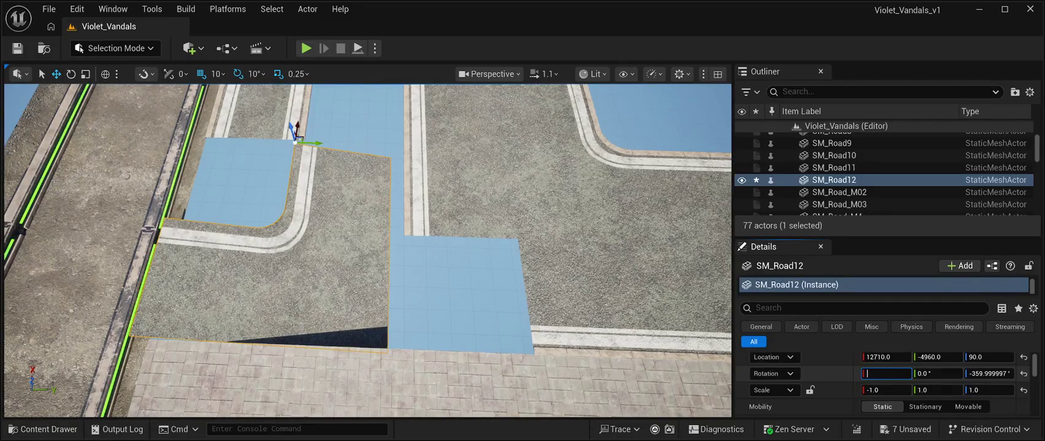
key(BackSpace)
key(BackSpace)
text(90)
key(Return)
click(886, 373)
text(-1)
key(Return)
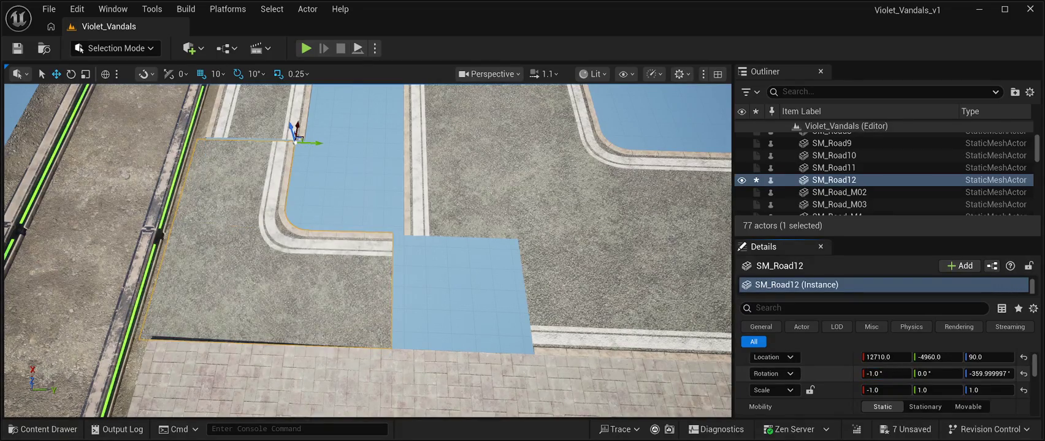
click(937, 373)
text(-1.0)
key(Return)
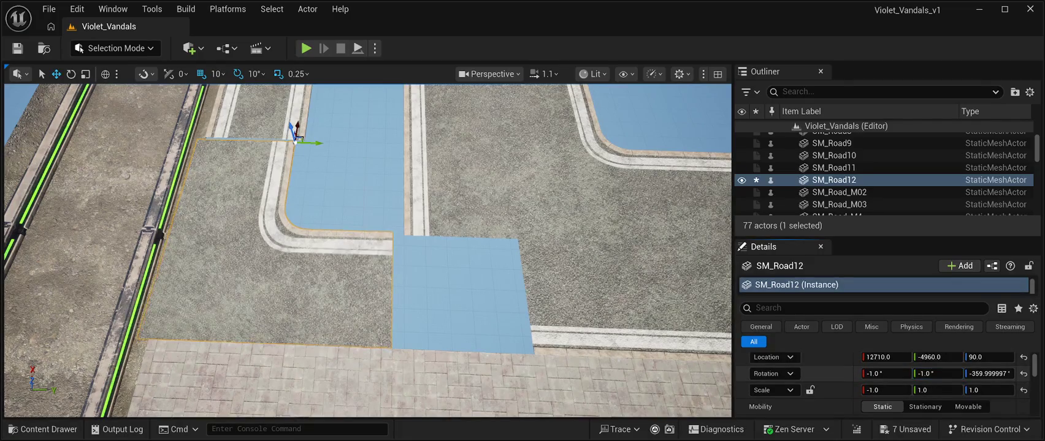
Step: Slide SM_Road12 along Y to -4770 and reset its rotation to 0°, 0°, 0°
drag(295, 143, 352, 144)
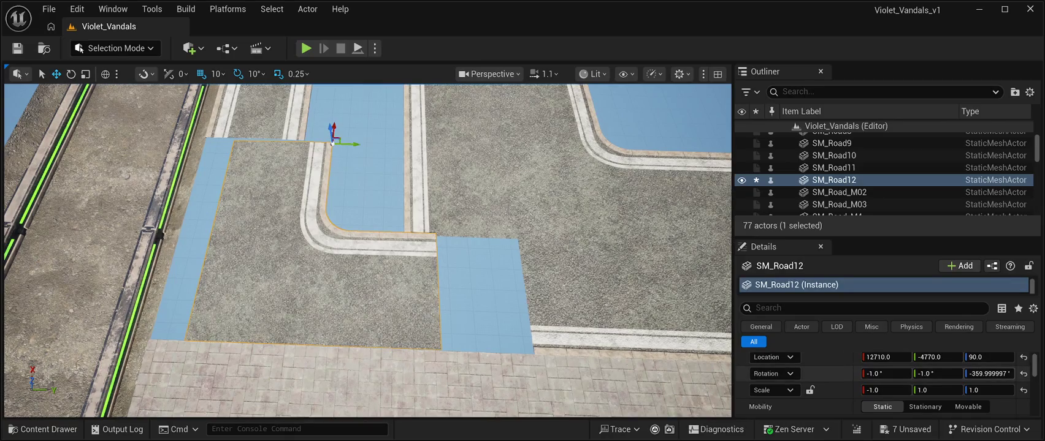
click(1023, 373)
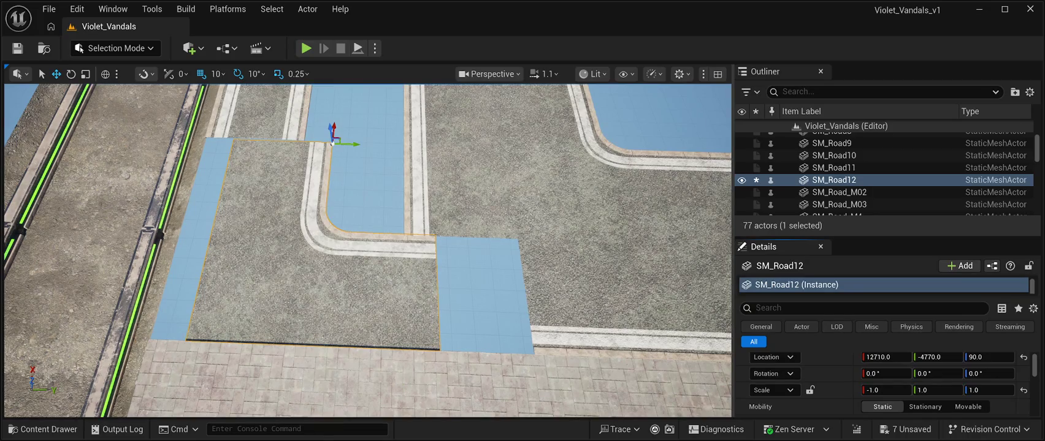
mouse_move(937, 373)
mouse_down()
mouse_move(879, 374)
mouse_move(944, 374)
mouse_move(933, 373)
mouse_up()
text(0)
key(Return)
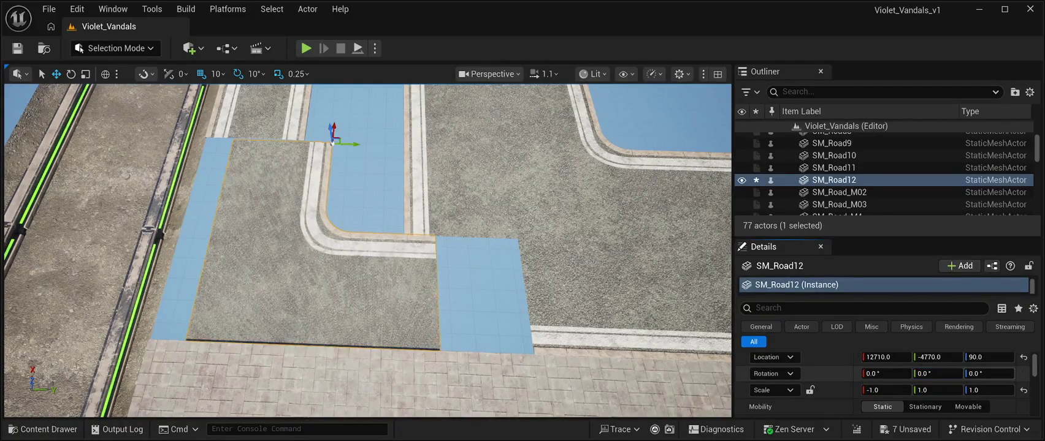
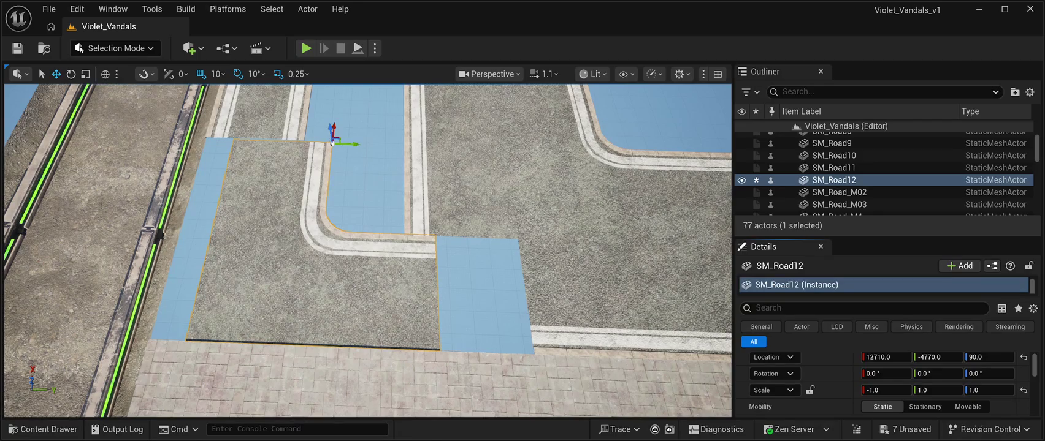
Step: Select the SM_Road2 tile in the viewport and delete it from the level
scroll(368, 252, down, 5)
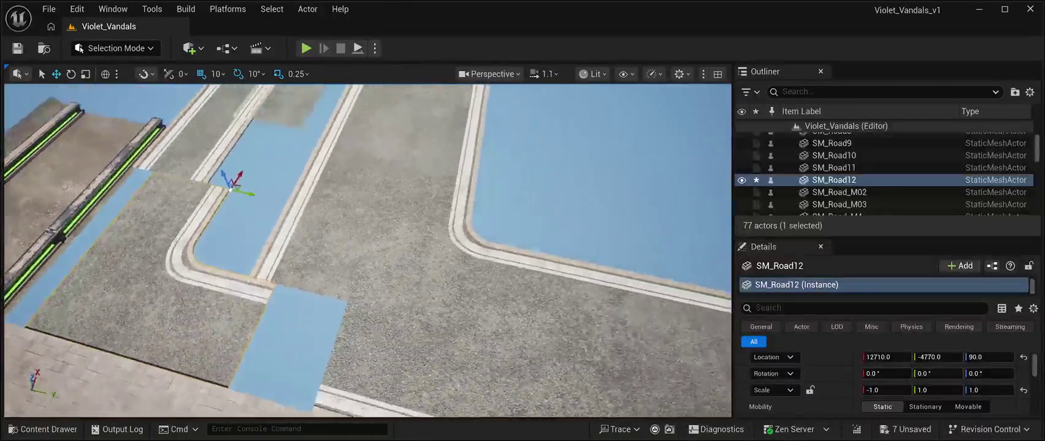
click(451, 270)
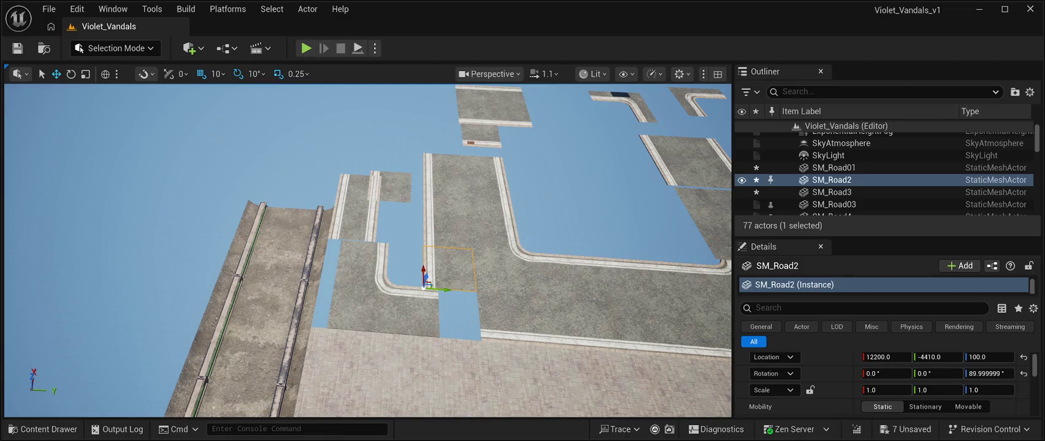
key(Delete)
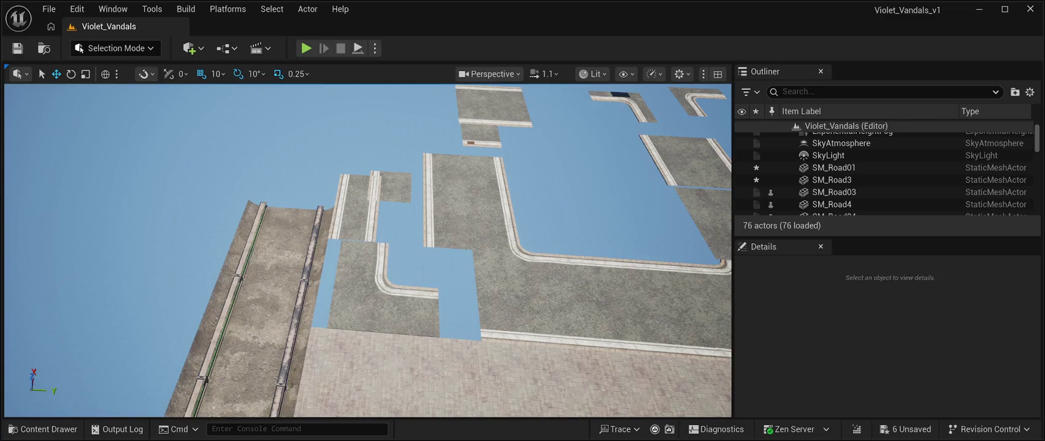
Step: Rotate the SM_Road12 corner tile to about -170 degrees yaw
click(383, 282)
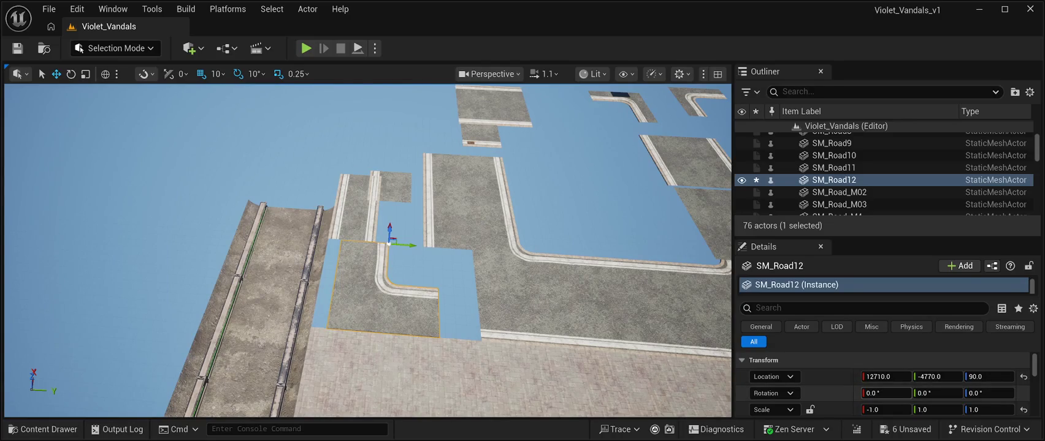
mouse_move(886, 393)
mouse_down()
mouse_move(858, 393)
mouse_move(880, 393)
mouse_up()
text(-180)
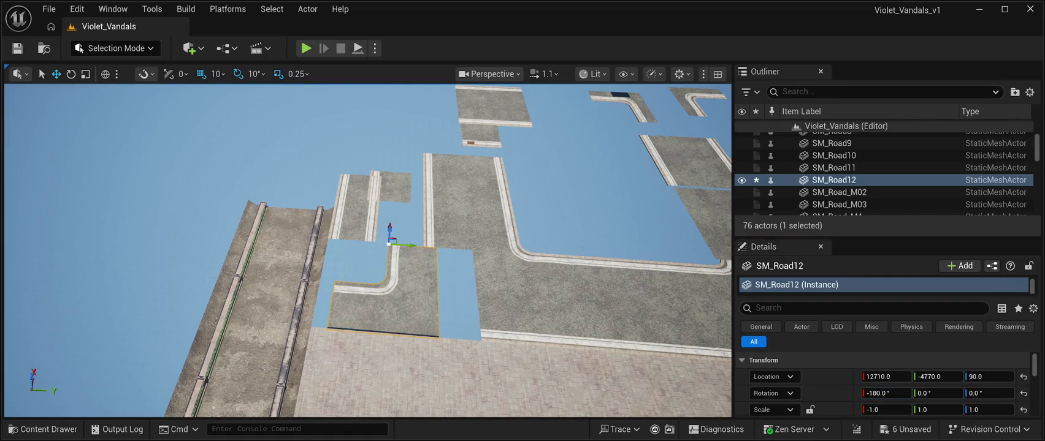
key(e)
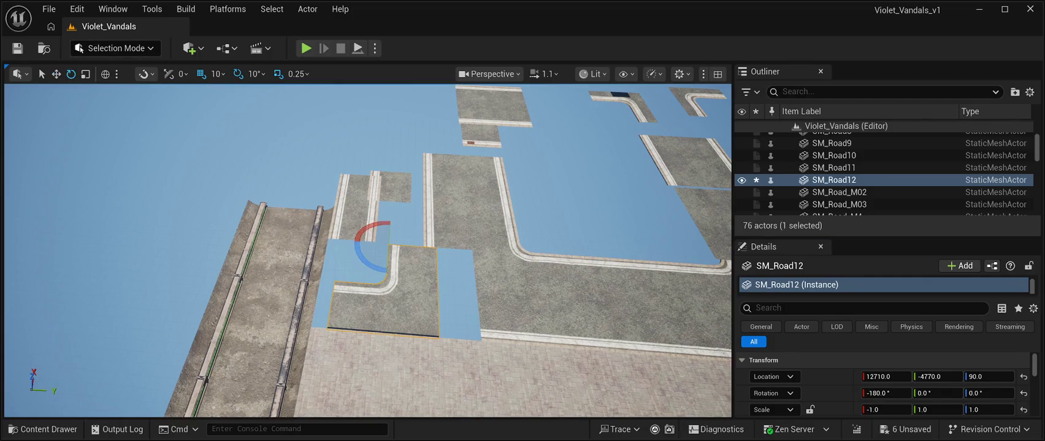
mouse_move(367, 261)
mouse_down()
mouse_move(466, 287)
mouse_move(455, 284)
mouse_up()
mouse_move(434, 251)
mouse_down()
mouse_move(404, 229)
mouse_move(362, 222)
mouse_move(353, 233)
mouse_move(377, 286)
mouse_move(427, 270)
mouse_move(424, 237)
mouse_move(435, 252)
mouse_up()
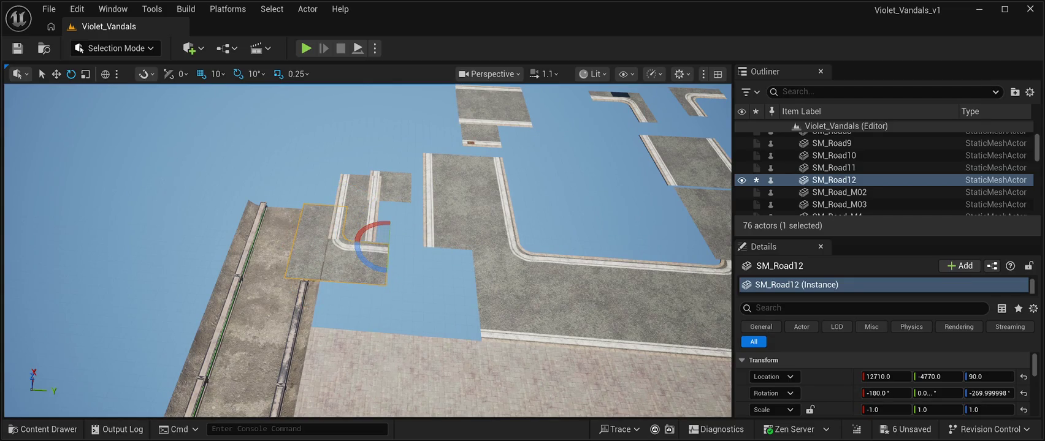
Step: Move SM_Road12 to 12230, -4310 and reset its rotation to zero
key(w)
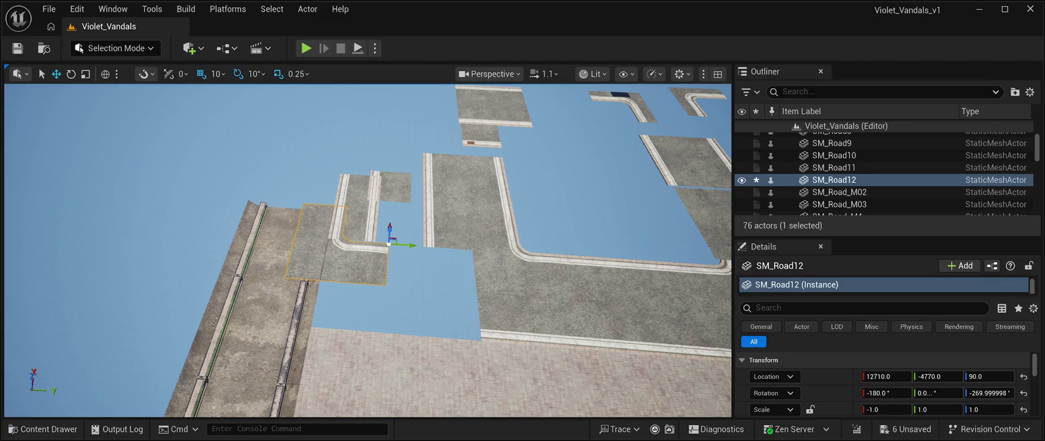
mouse_move(388, 224)
mouse_down()
mouse_move(387, 265)
mouse_move(452, 305)
mouse_move(522, 316)
mouse_move(460, 307)
mouse_up()
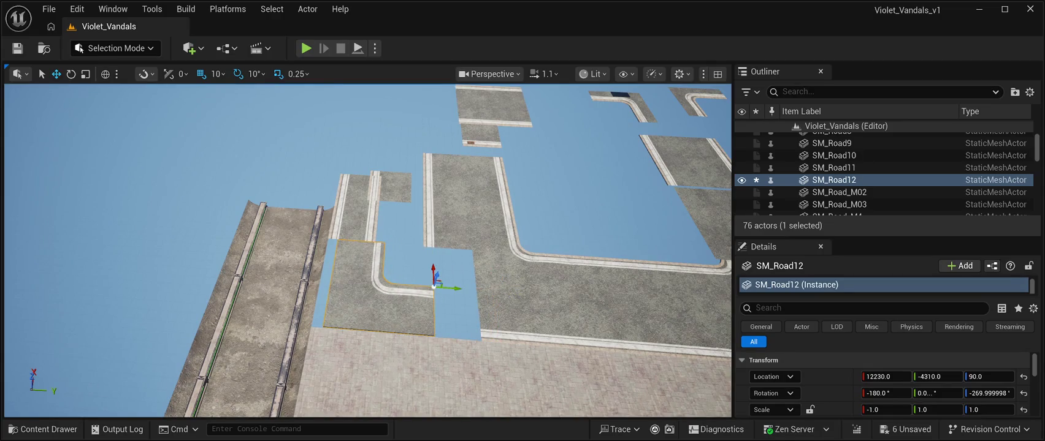
click(885, 393)
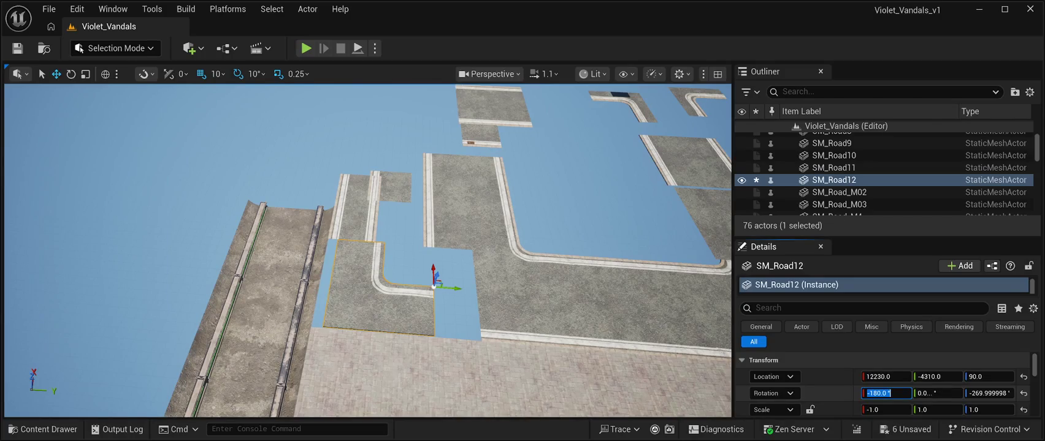
click(1024, 393)
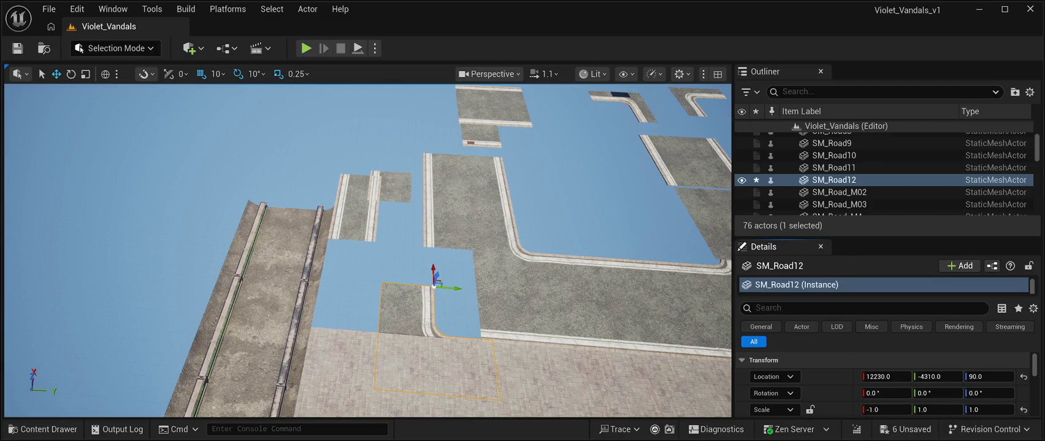
click(448, 230)
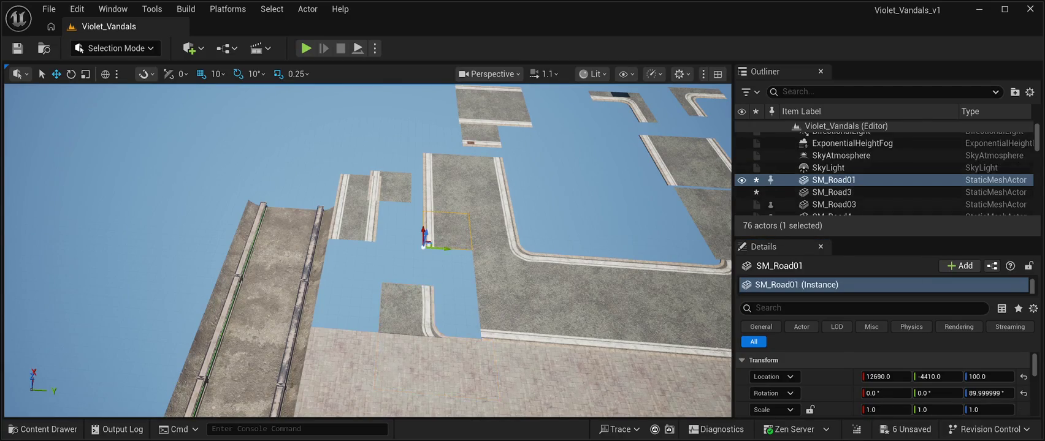
Step: Slide SM_Road01 off to the left and raise SM_Road12 to 12770, -4310, 110
drag(437, 248, 173, 230)
click(404, 306)
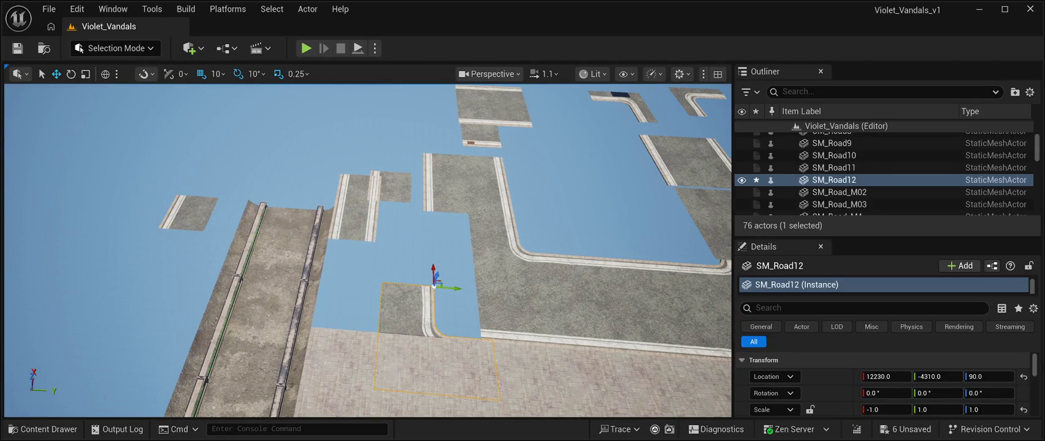
mouse_move(436, 277)
mouse_down()
mouse_move(441, 185)
mouse_move(443, 231)
mouse_up()
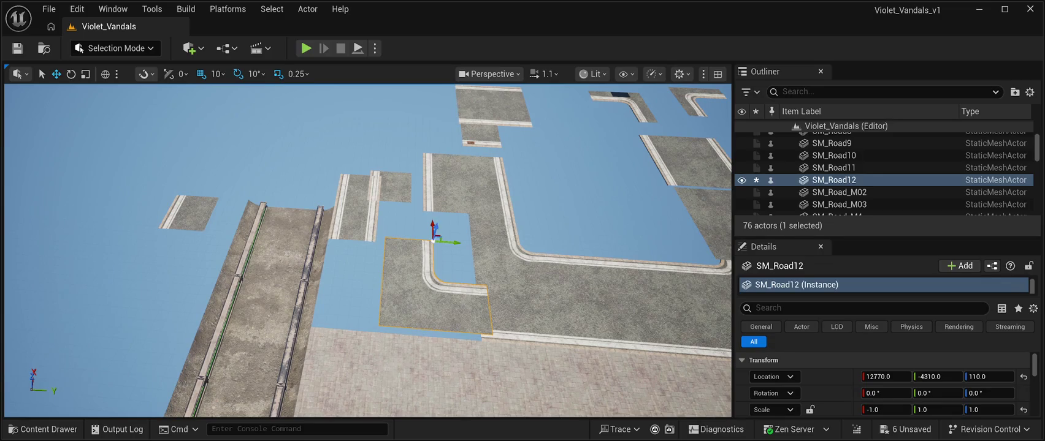
Step: Rotate SM_Road12 on its Y and Z arcs to a 50-degree yaw
key(e)
drag(435, 245, 430, 138)
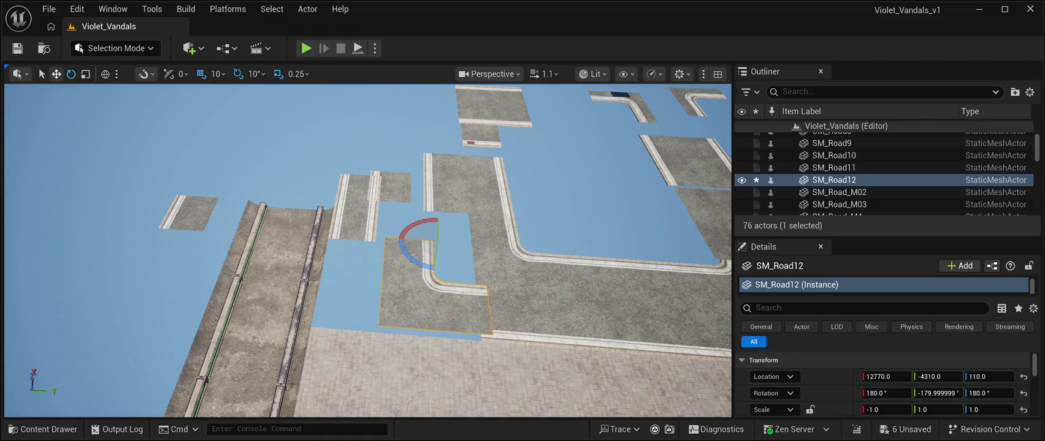
mouse_move(410, 259)
mouse_down()
mouse_move(436, 269)
mouse_move(397, 269)
mouse_move(642, 271)
mouse_up()
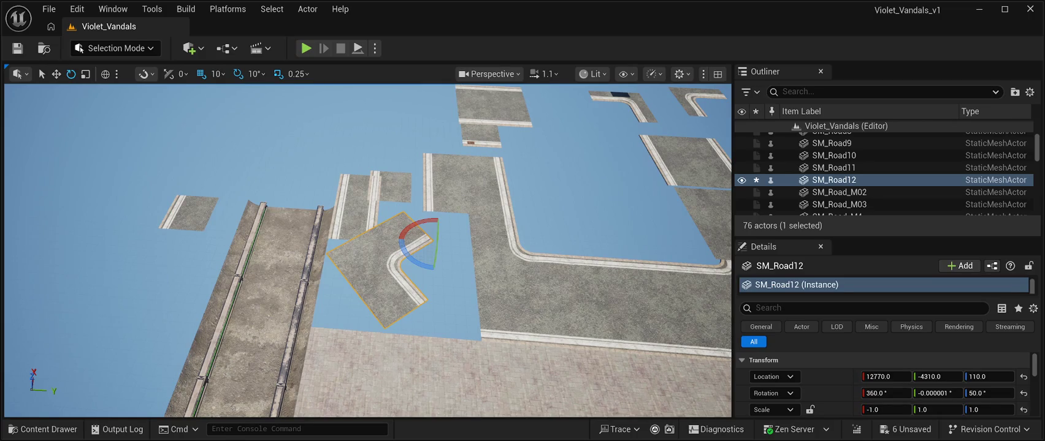
key(s)
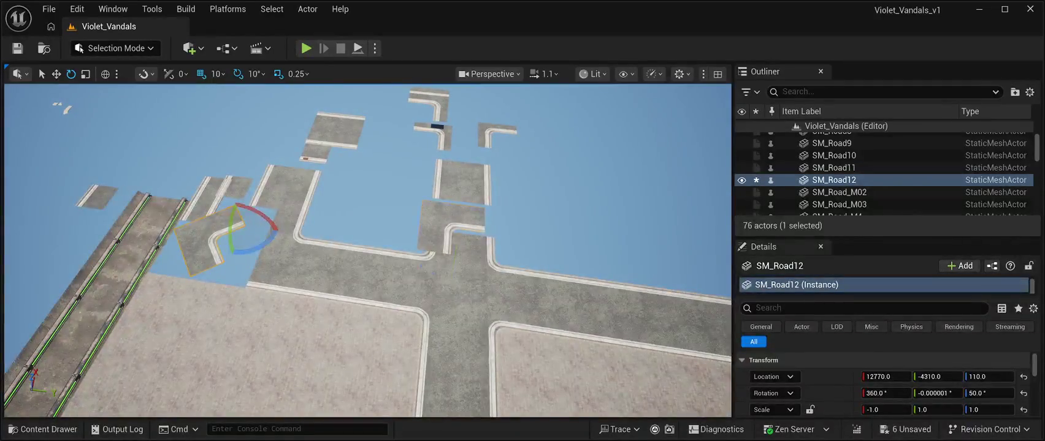
Step: Slide the SM_Road11 tile along its Y axis
click(451, 217)
key(w)
mouse_move(471, 256)
mouse_down()
mouse_move(363, 232)
mouse_move(384, 147)
mouse_move(380, 156)
mouse_up()
key(Left)
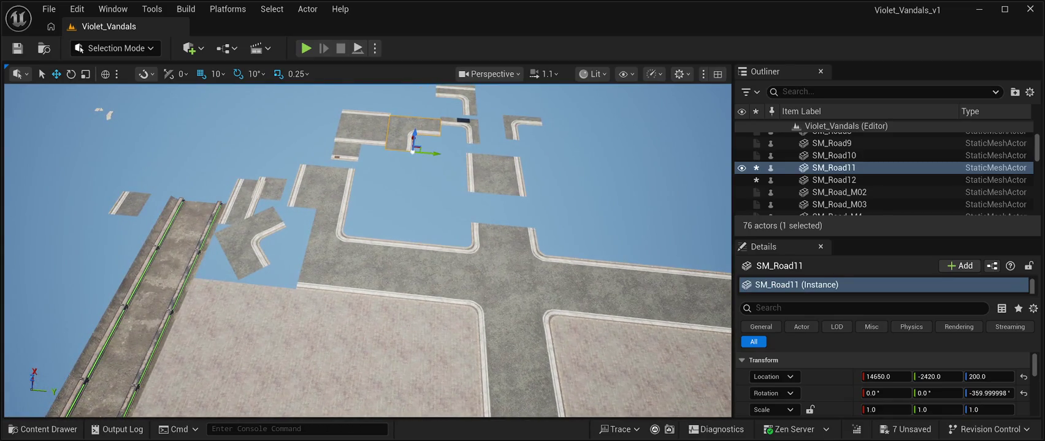
key(Left)
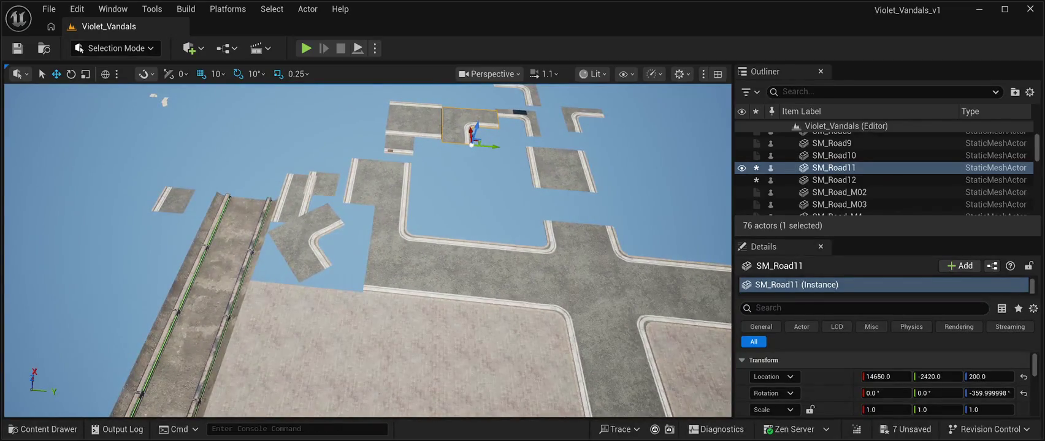
Step: Turn SM_Road12 square to 90 degrees and slide it to 12240, -3820
click(299, 245)
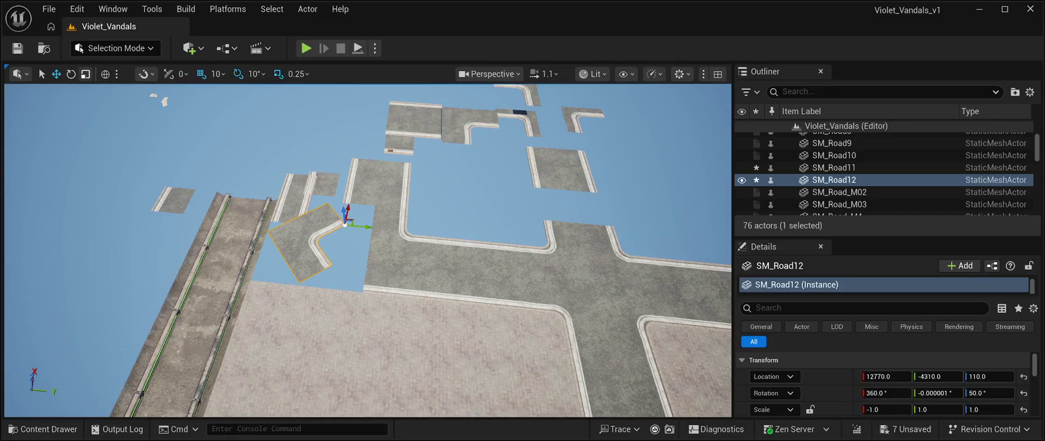
key(e)
mouse_move(368, 239)
mouse_down()
mouse_move(361, 250)
mouse_move(371, 212)
mouse_up()
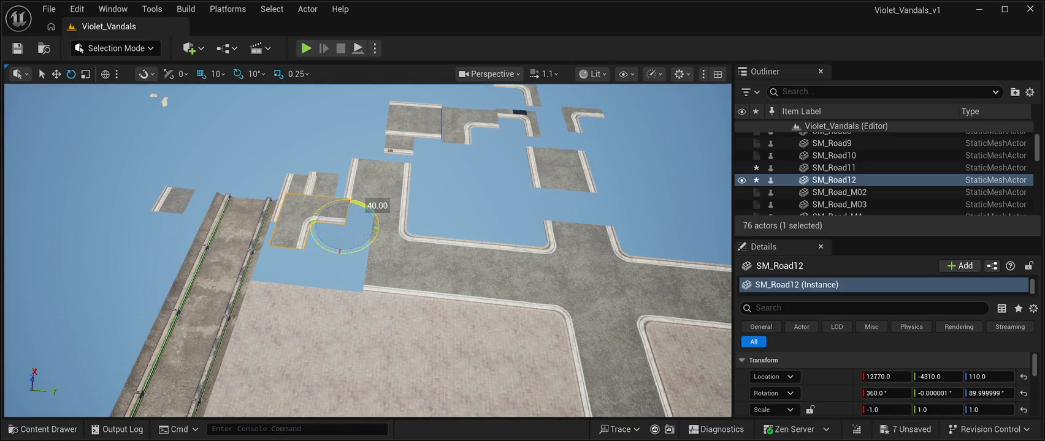
click(361, 233)
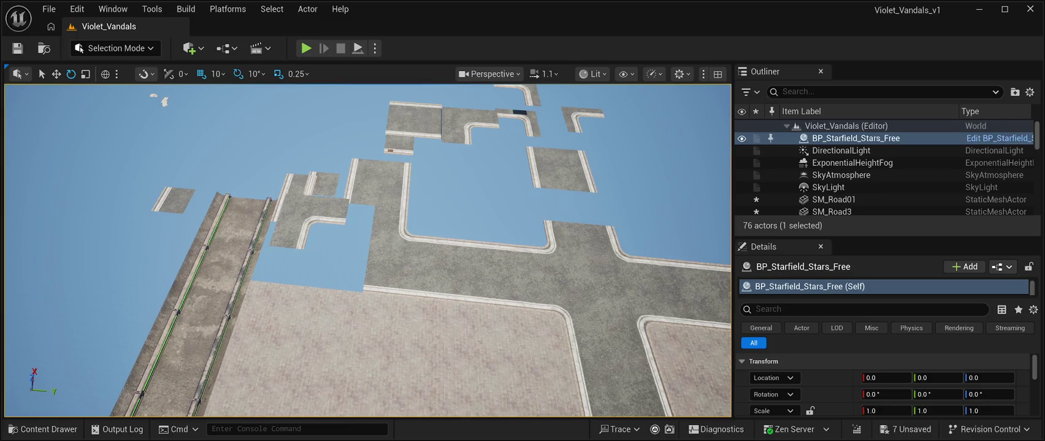
key(ctrl+z)
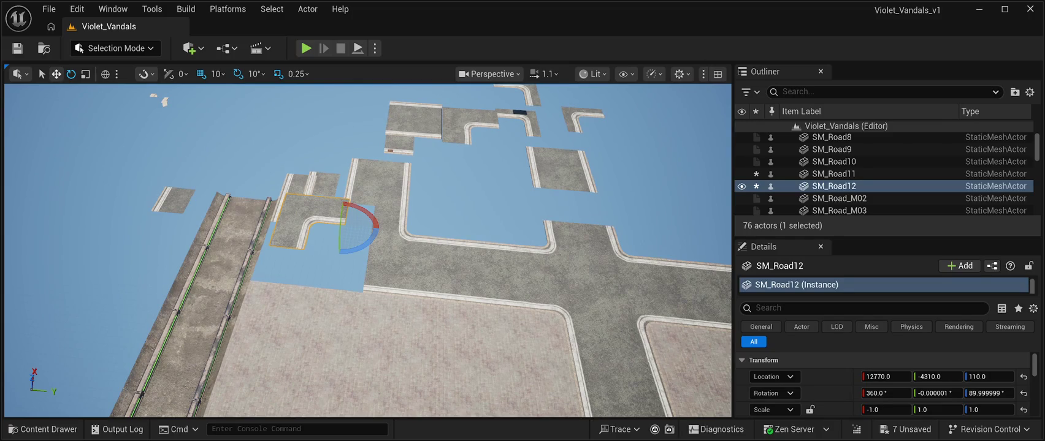
click(56, 74)
mouse_move(347, 212)
mouse_down()
mouse_move(339, 232)
mouse_move(368, 256)
mouse_move(397, 258)
mouse_up()
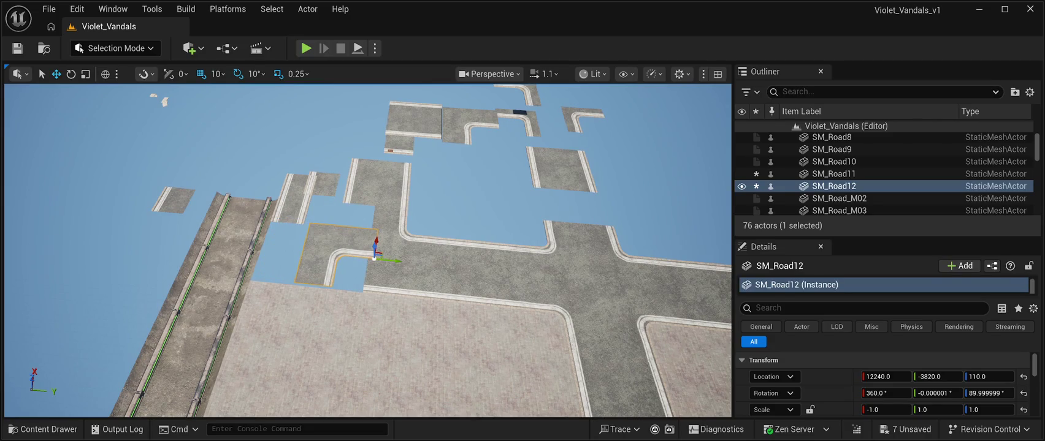
scroll(368, 250, down, 5)
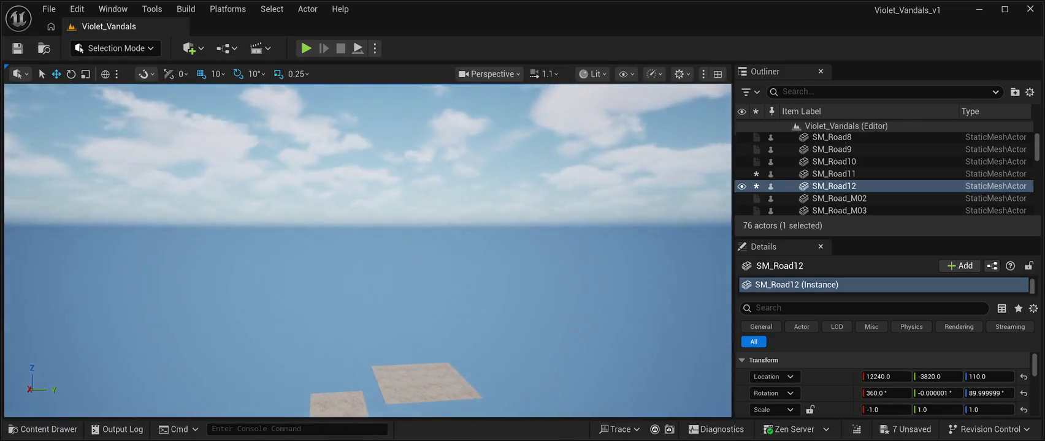
Step: Briefly play-test, then slide SM_Road12 to 12570, -4110, keeping its 90° yaw
key(alt+p)
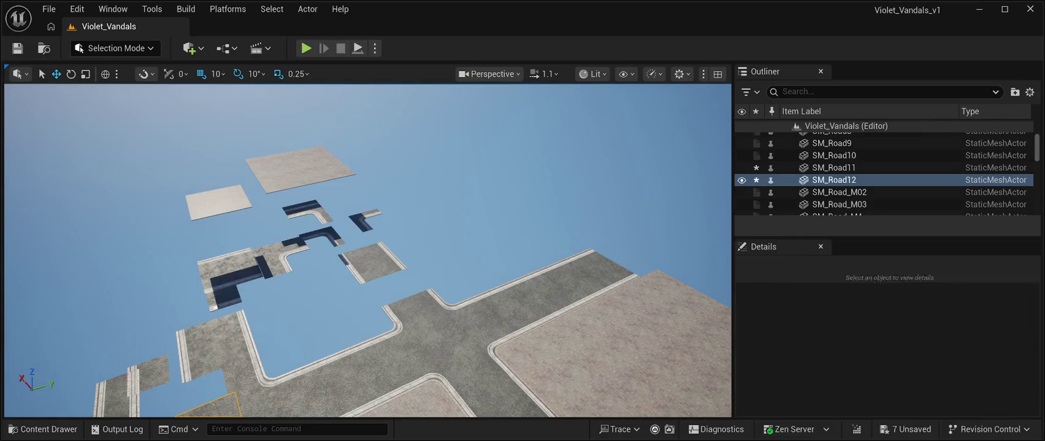
key(Escape)
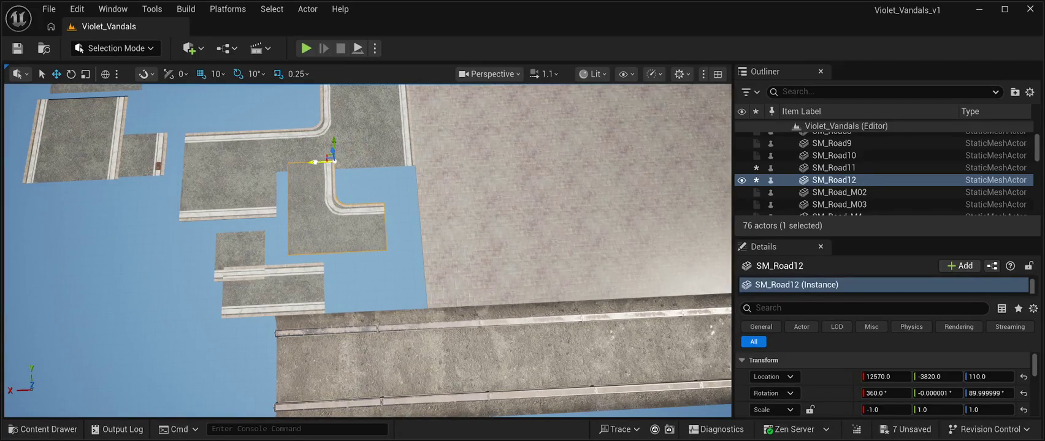
mouse_move(332, 160)
mouse_down()
mouse_move(332, 195)
mouse_move(333, 161)
mouse_up()
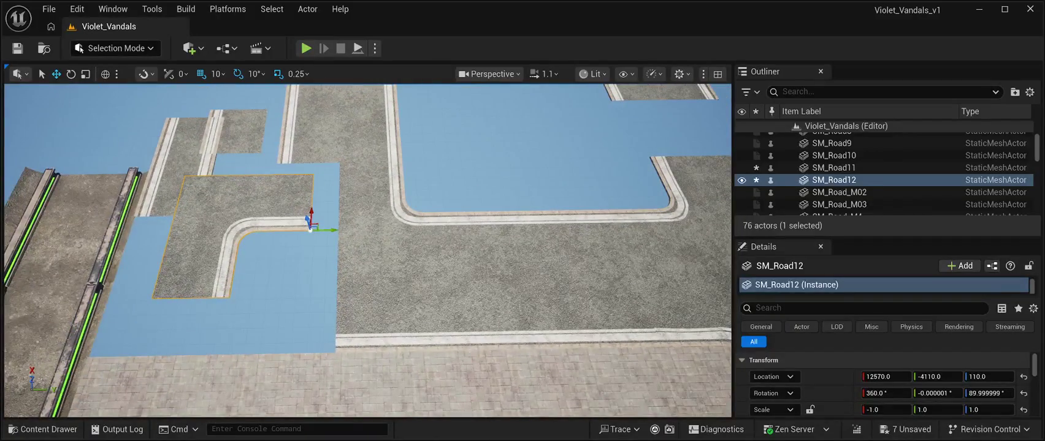
click(72, 73)
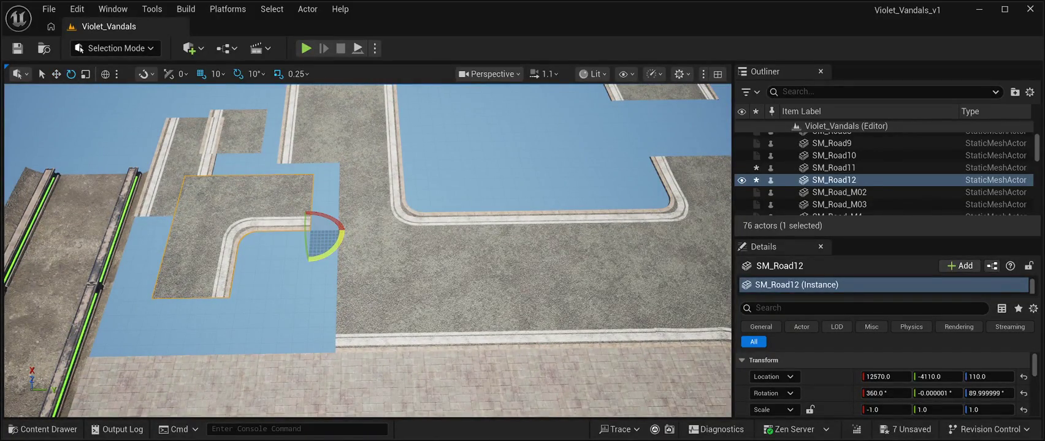
mouse_move(325, 251)
mouse_down()
mouse_move(336, 239)
mouse_move(325, 252)
mouse_up()
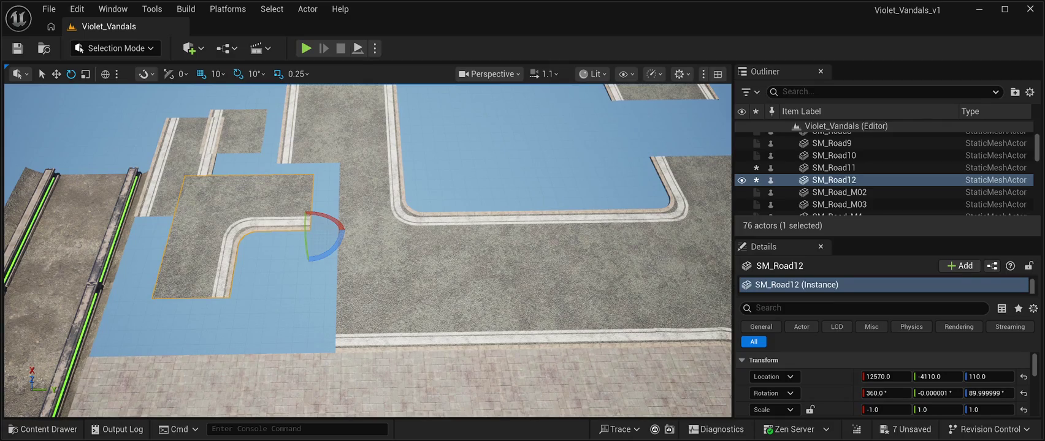
Step: Shift SM_Road_M07 (to Y -7060), SM_Road3 and SM_Road01 left along Y
click(178, 159)
key(w)
mouse_move(243, 116)
mouse_down()
mouse_move(42, 116)
mouse_move(38, 126)
mouse_up()
scroll(368, 245, down, 5)
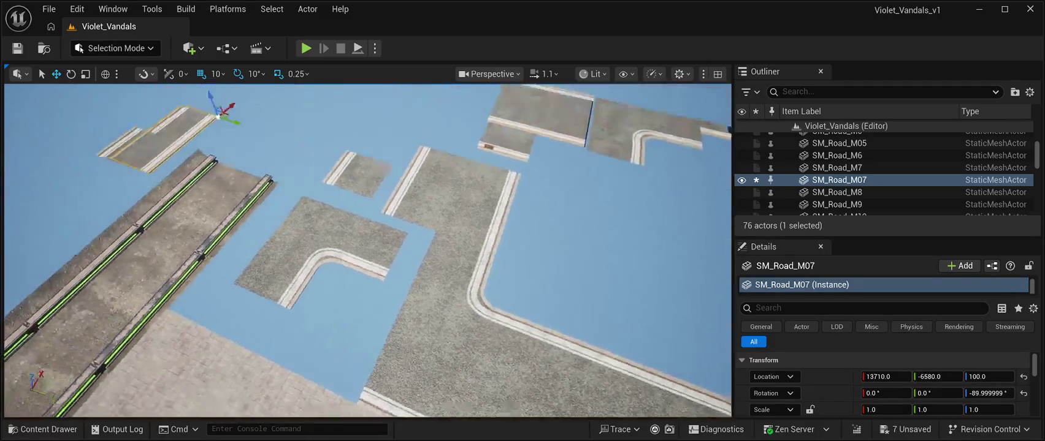
click(313, 222)
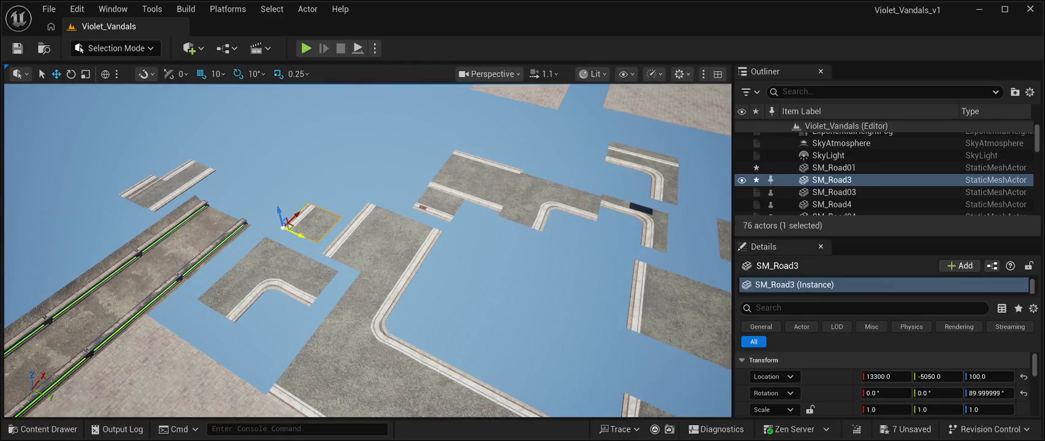
drag(291, 231, 117, 149)
click(150, 187)
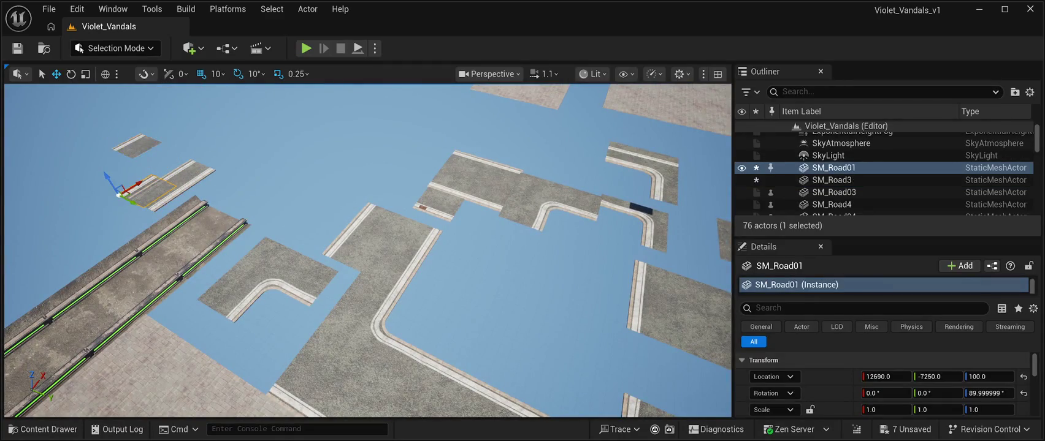
drag(129, 200, 89, 179)
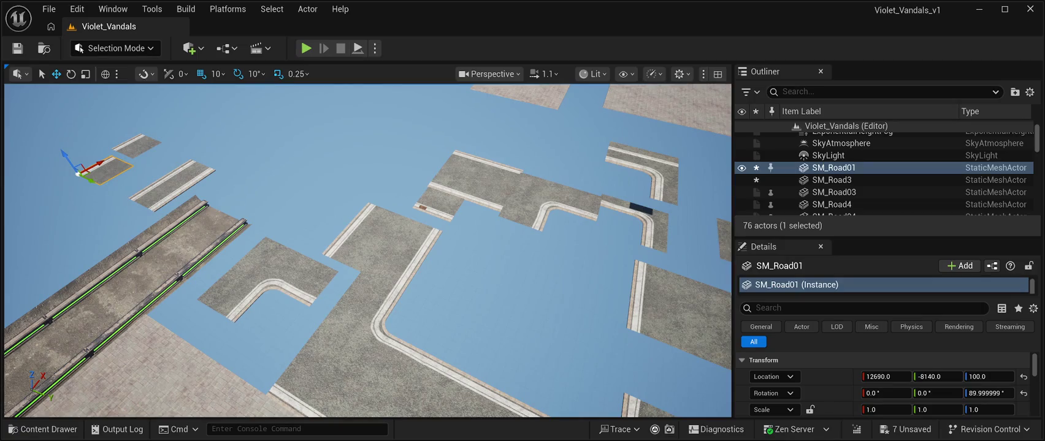
click(171, 183)
drag(226, 175, 206, 167)
drag(367, 275, 423, 242)
scroll(368, 252, down, 5)
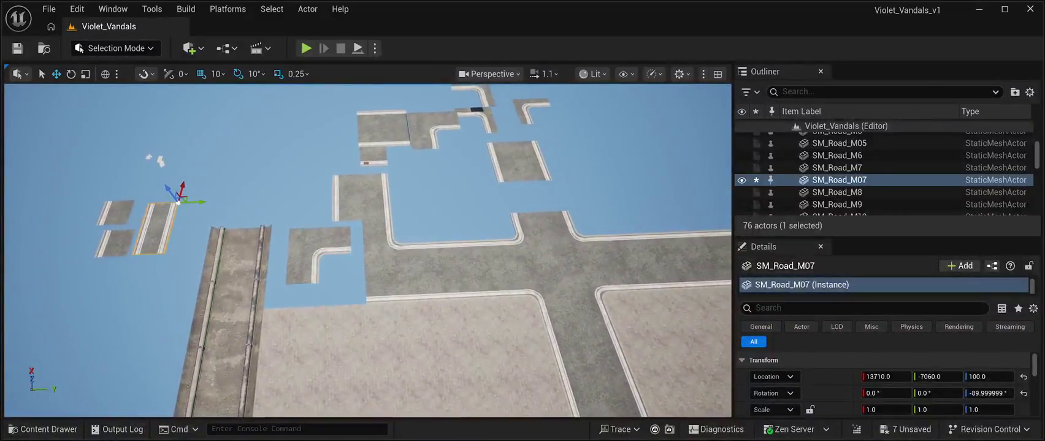
Step: Position SM_Road12 along Y near the junction and spin it to 270° yaw
click(303, 251)
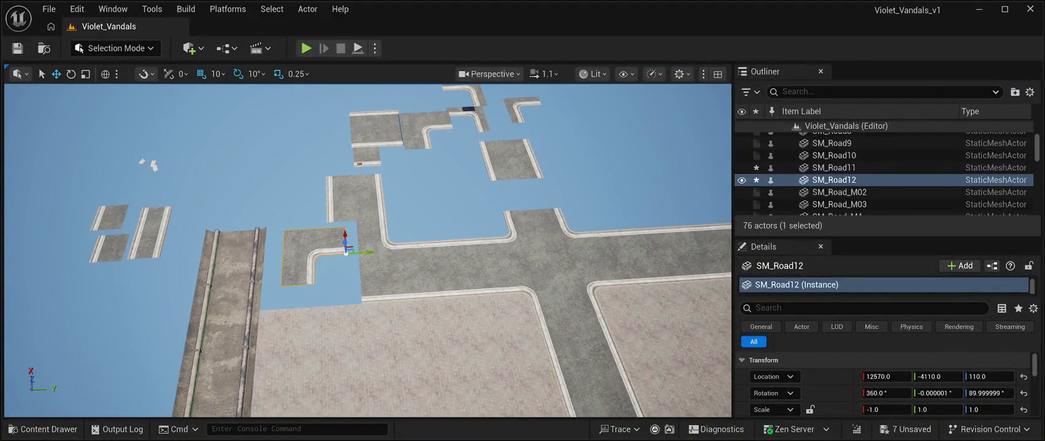
drag(361, 253, 508, 242)
scroll(368, 251, down, 2)
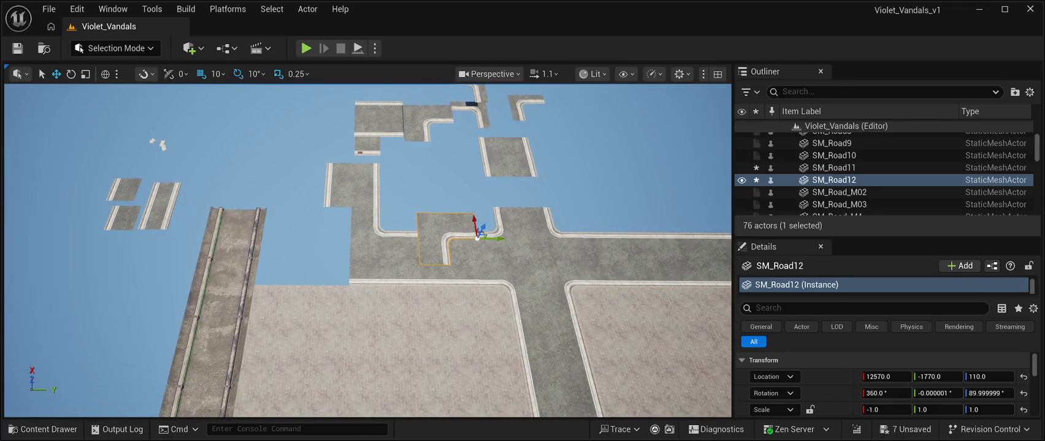
drag(502, 238, 392, 239)
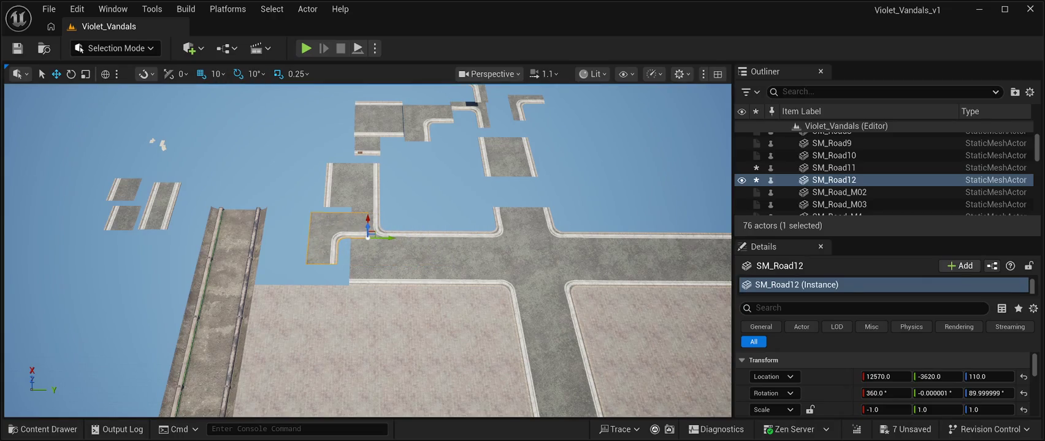
click(71, 73)
mouse_move(395, 258)
mouse_down()
mouse_move(400, 245)
mouse_move(368, 204)
mouse_move(400, 224)
mouse_move(400, 256)
mouse_move(367, 274)
mouse_up()
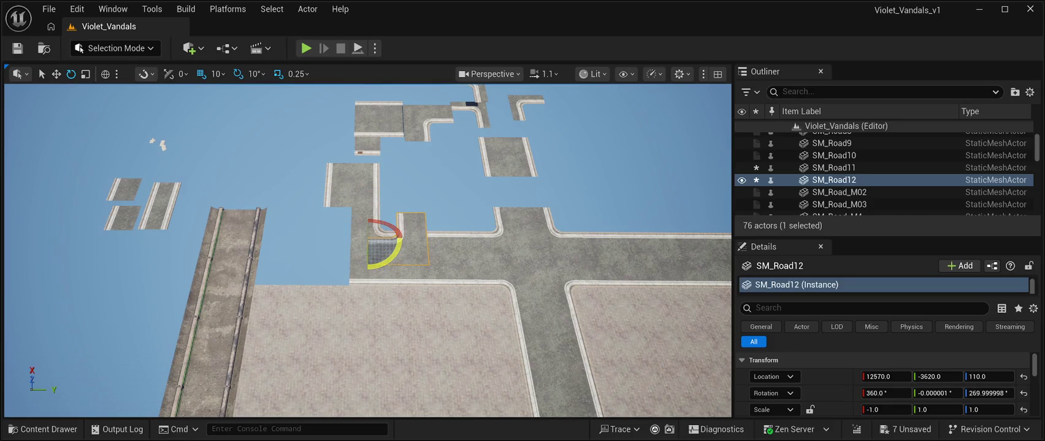
key(w)
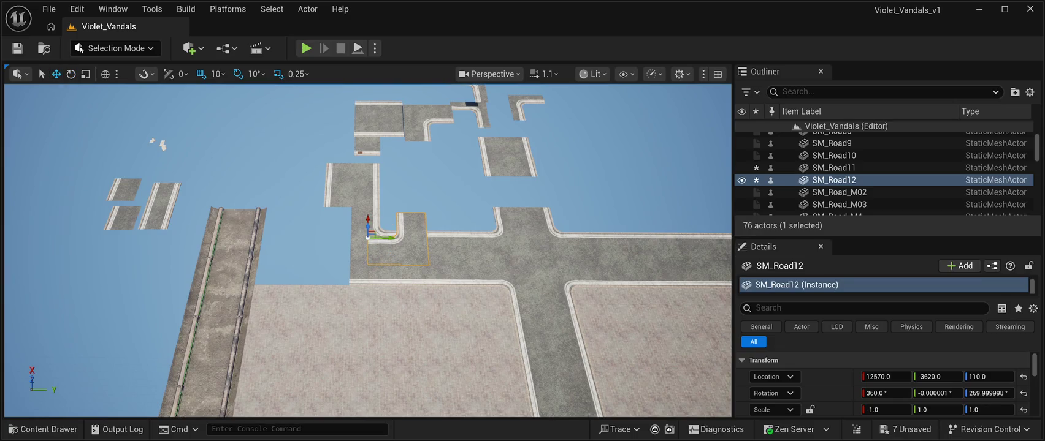
mouse_move(389, 239)
mouse_down()
mouse_move(312, 255)
mouse_move(290, 247)
mouse_move(290, 256)
mouse_up()
Step: Move SM_Road12 along X and lift it to 11390, -4910, 1230
scroll(289, 256, up, 3)
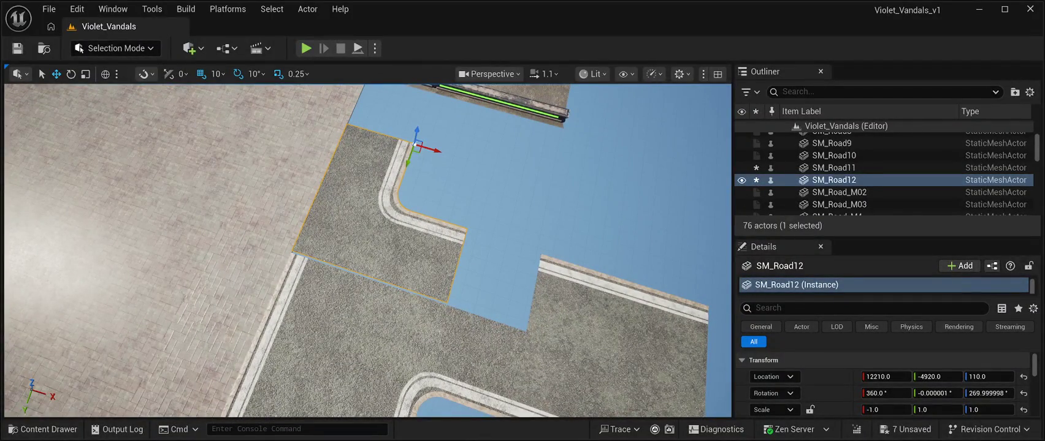
drag(429, 150, 496, 167)
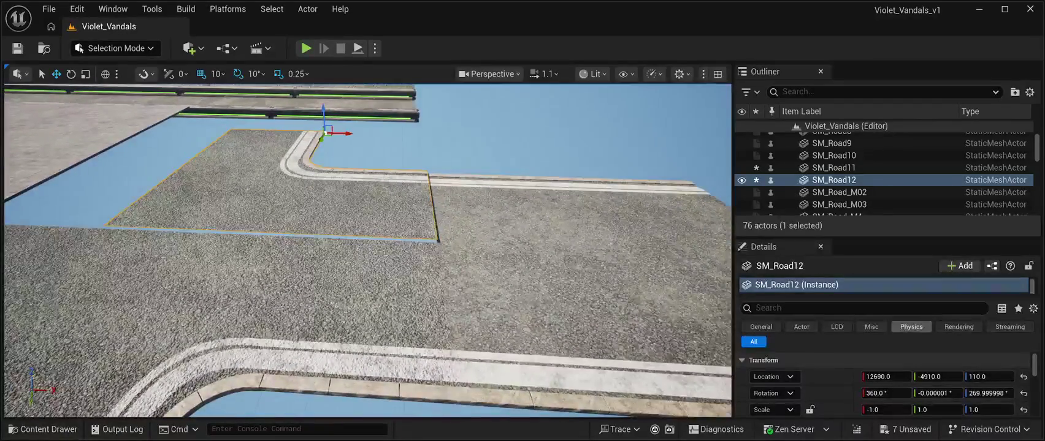
drag(989, 376, 975, 377)
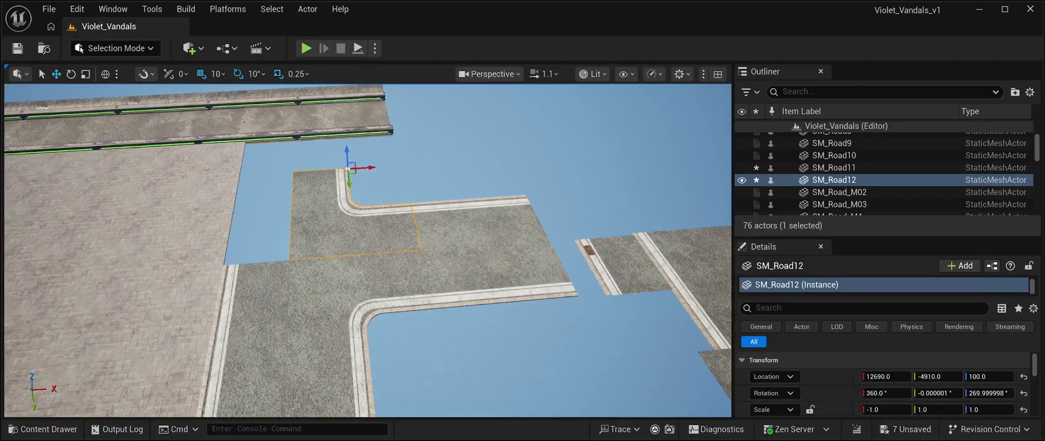
drag(345, 148, 344, 98)
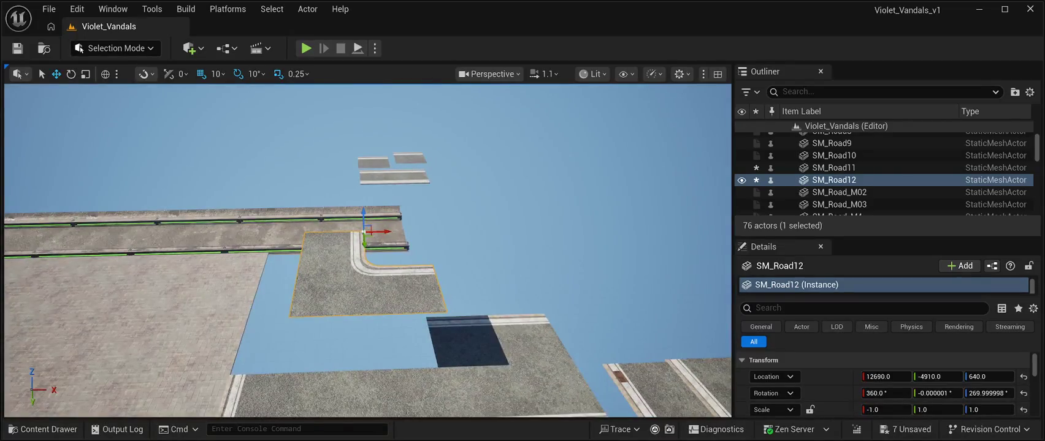
drag(365, 215, 362, 86)
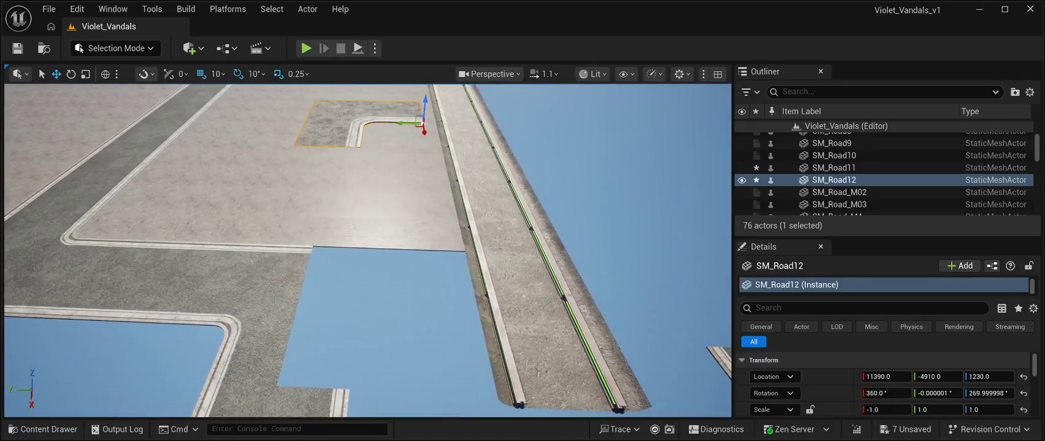
Step: Find SM_UnderTrees01 in the CyberPunkMegapack Meshes folder and drop it beside the rail
click(43, 429)
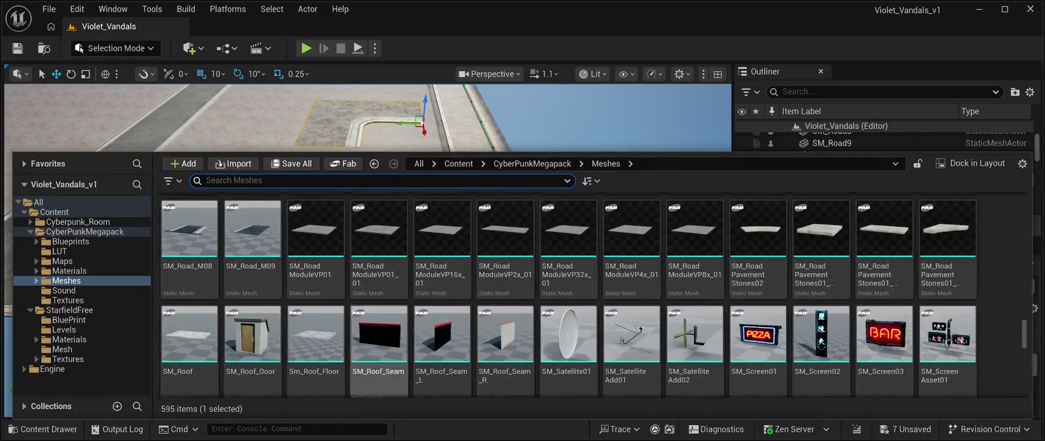
scroll(757, 343, down, 2)
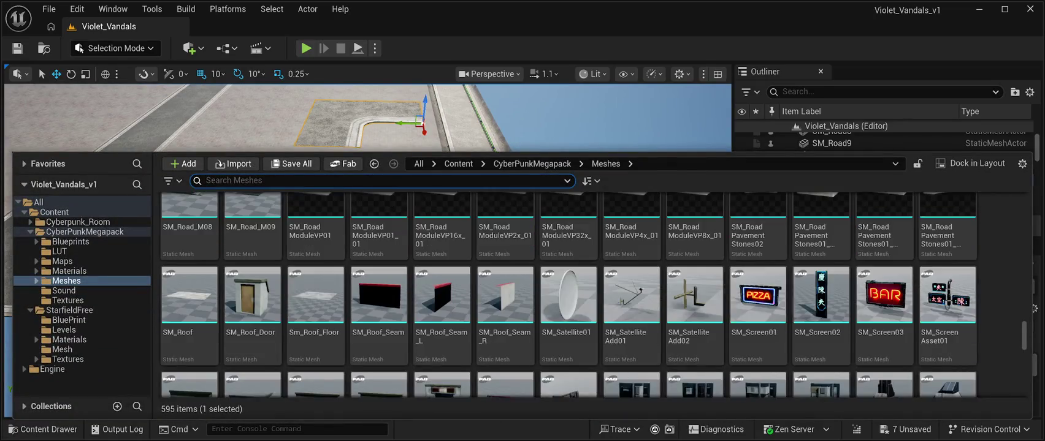
scroll(757, 343, down, 3)
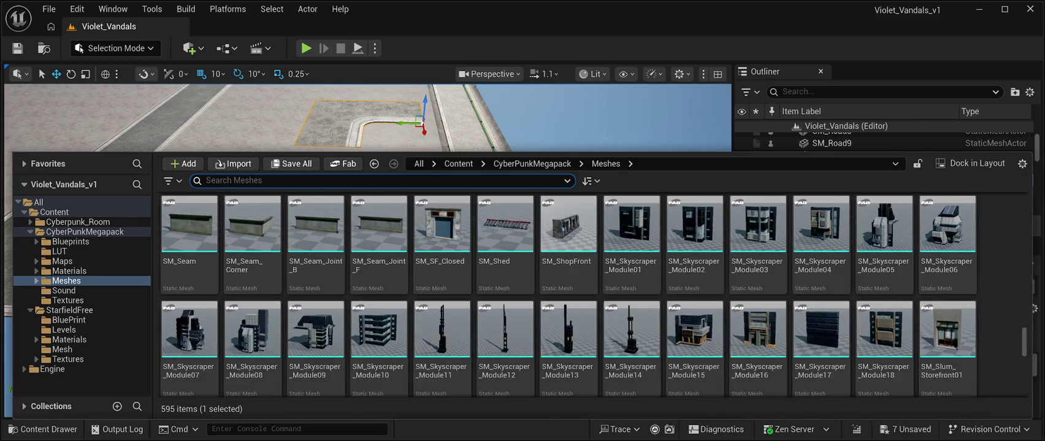
scroll(568, 294, down, 15)
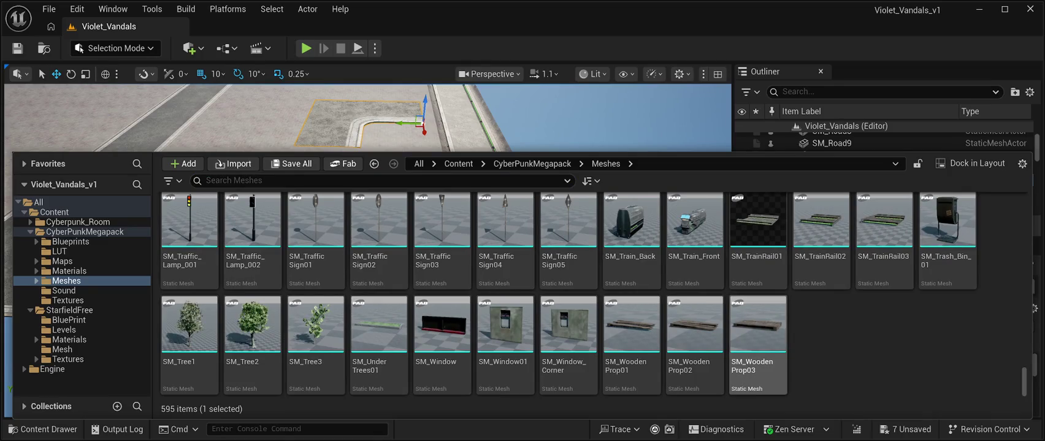
scroll(758, 344, up, 1)
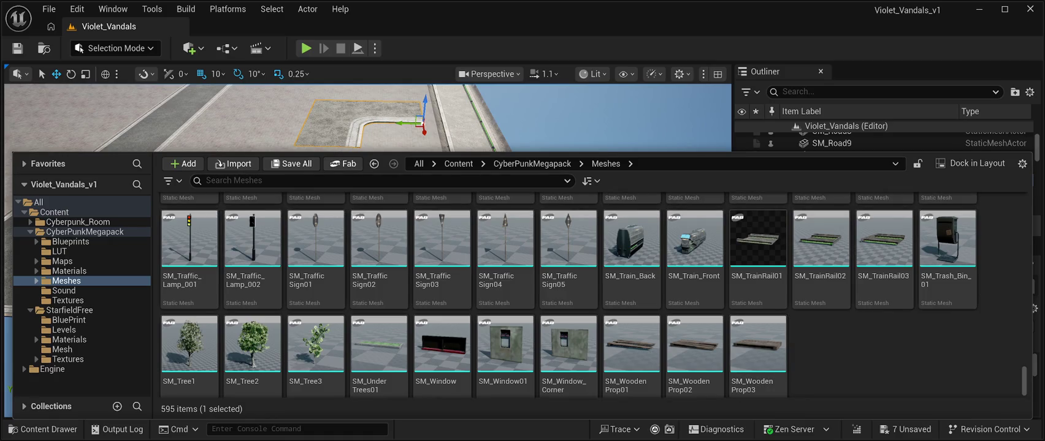
scroll(441, 331, down, 1)
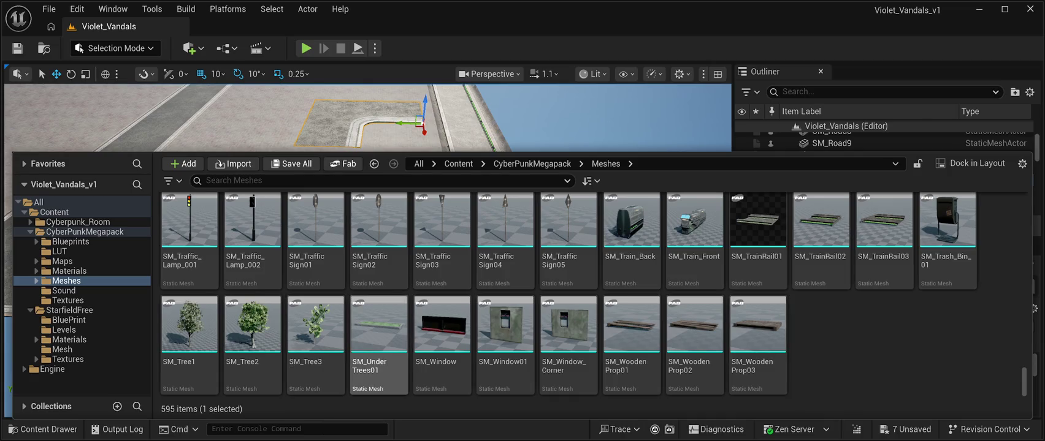
click(379, 331)
mouse_move(379, 328)
mouse_down()
mouse_move(453, 160)
mouse_move(466, 299)
mouse_up()
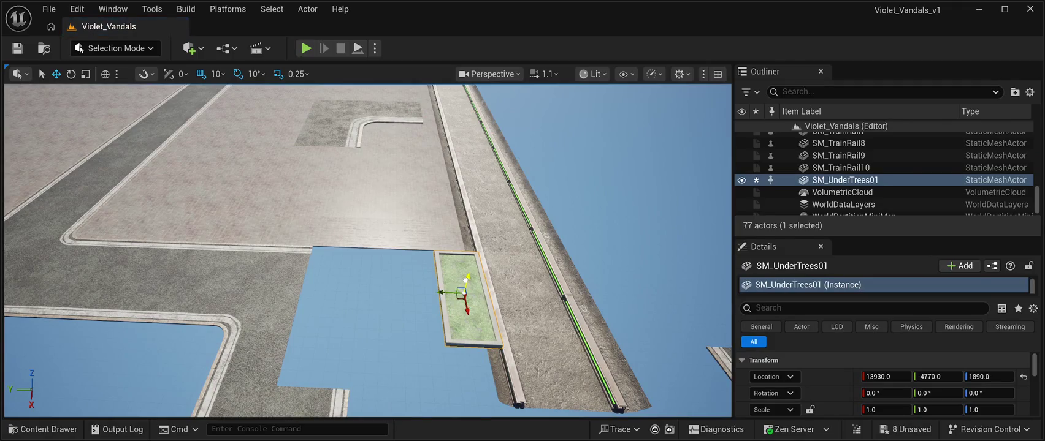
Step: Snap the planter down, set its Z to 100, and move it toward the sidewalk
key(End)
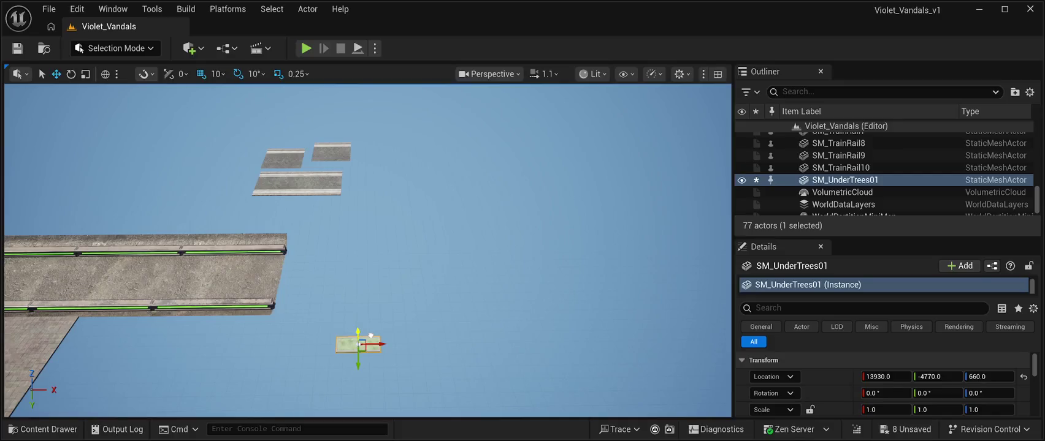
click(988, 377)
text(100.0)
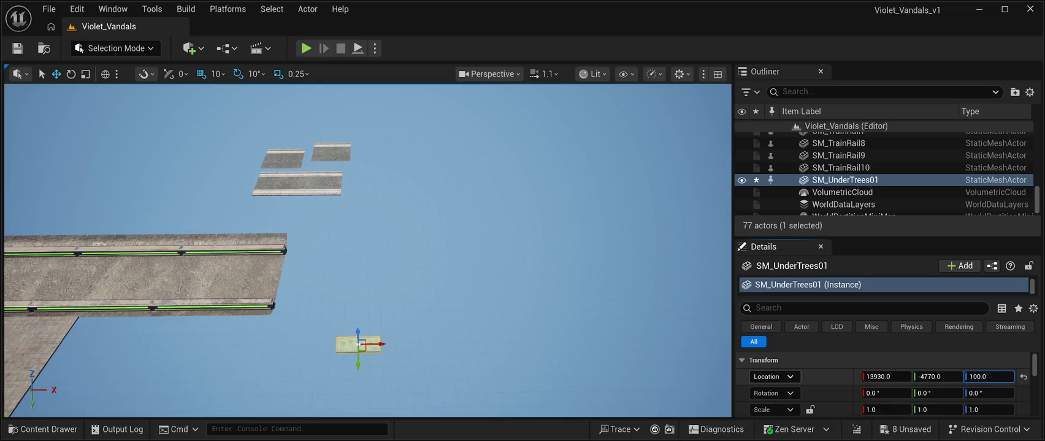
key(Return)
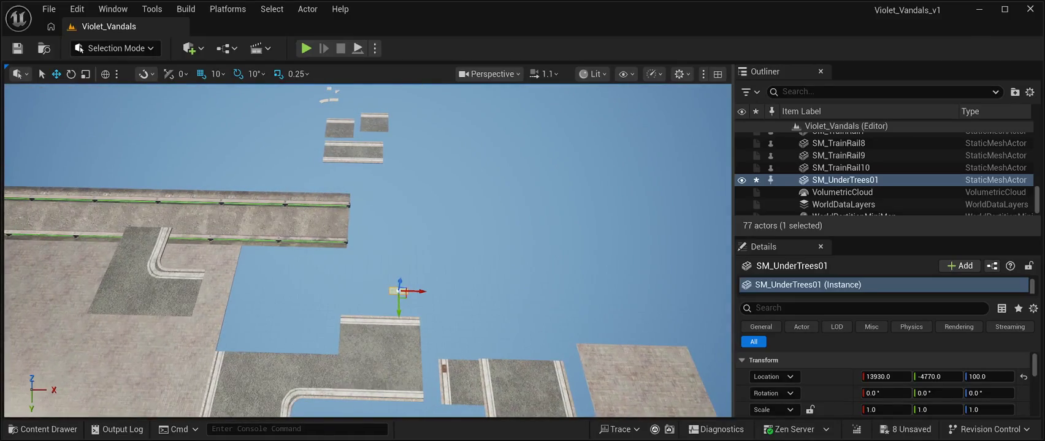
drag(427, 275, 271, 270)
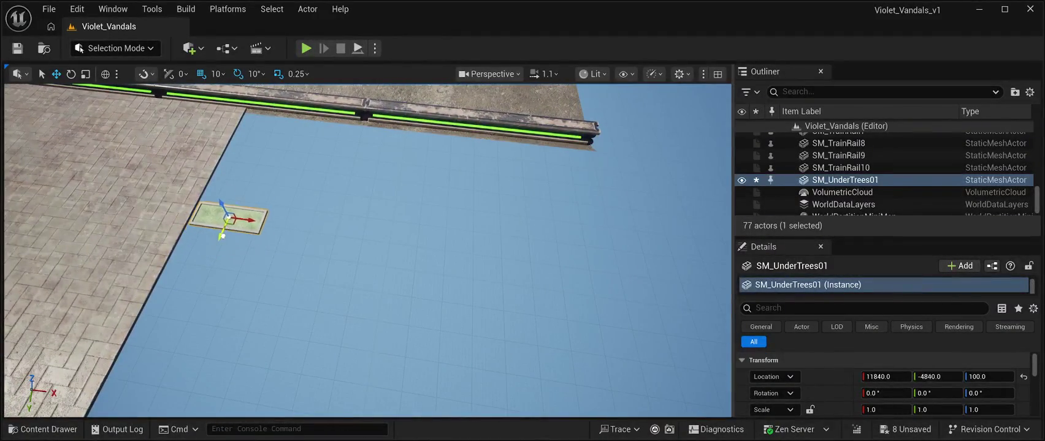
drag(221, 235, 261, 145)
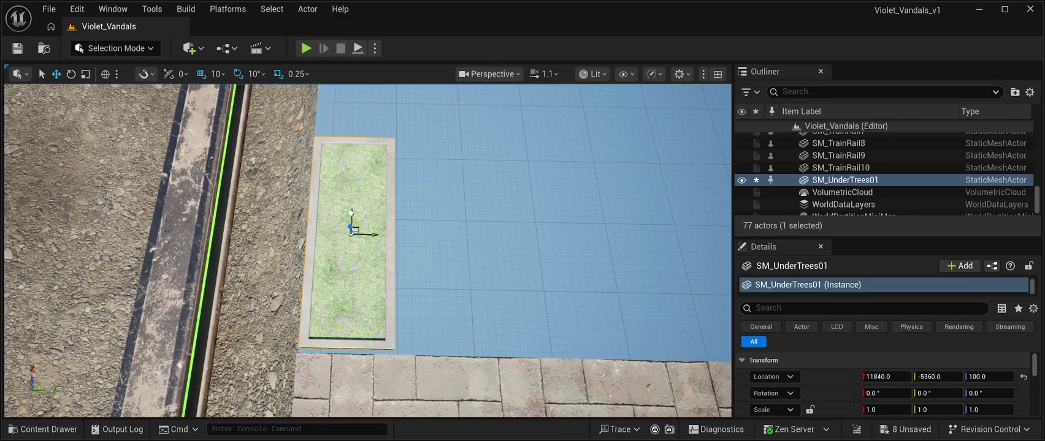
Step: Fine-tune the planter into the sidewalk gap at 11834, -5360, 105
drag(351, 212, 350, 219)
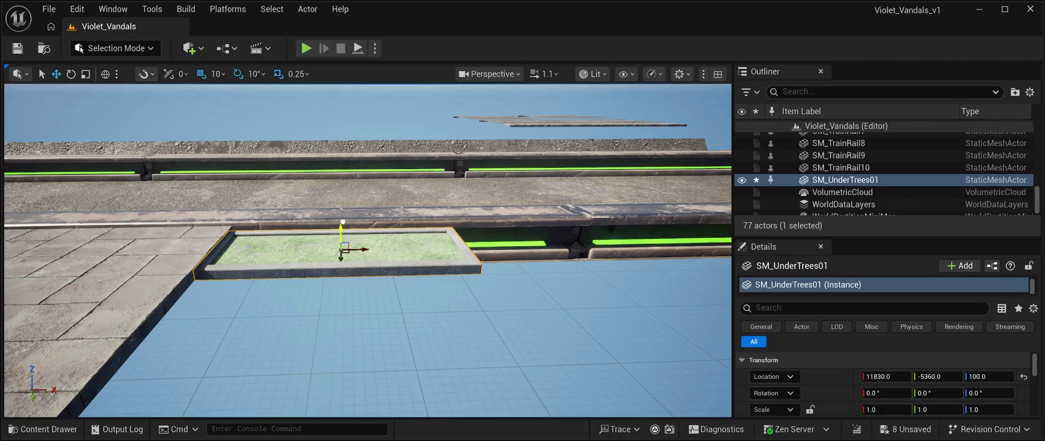
drag(343, 222, 342, 219)
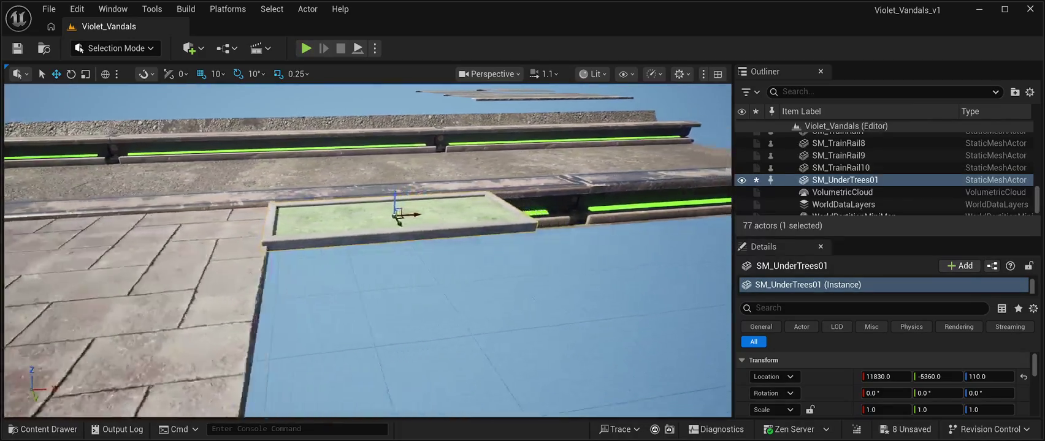
mouse_move(334, 215)
mouse_down()
mouse_move(343, 215)
mouse_move(326, 201)
mouse_up()
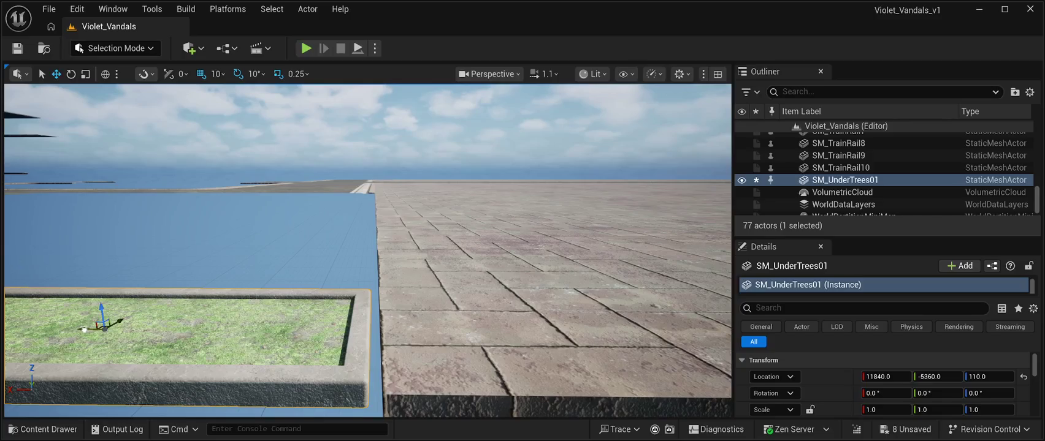
drag(85, 330, 96, 332)
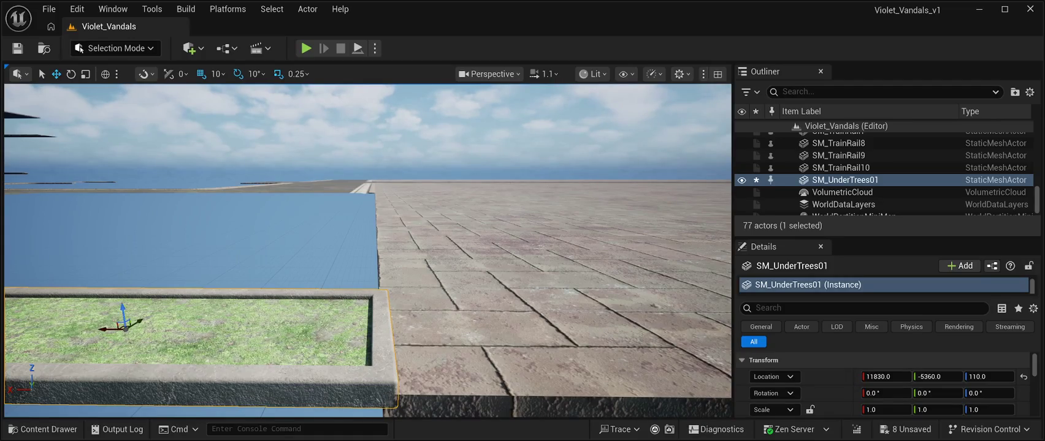
drag(988, 376, 981, 376)
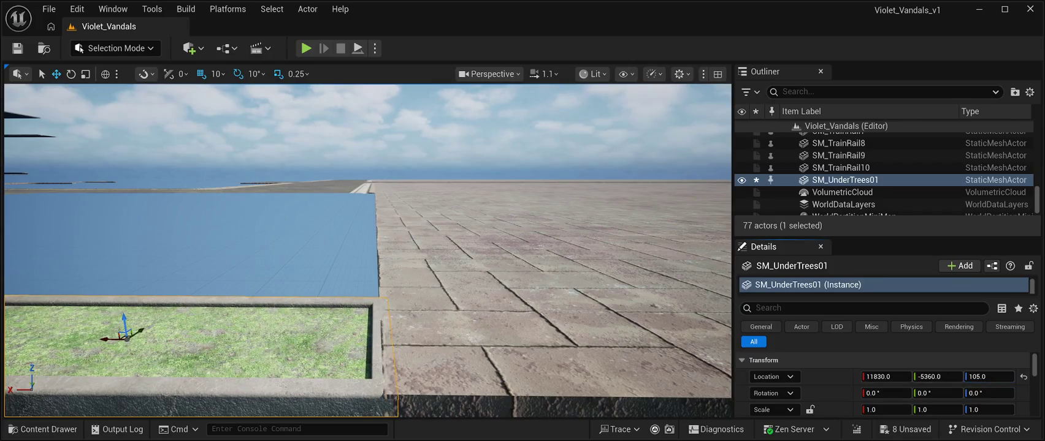
mouse_move(368, 245)
mouse_down()
mouse_move(344, 233)
mouse_move(322, 261)
mouse_up()
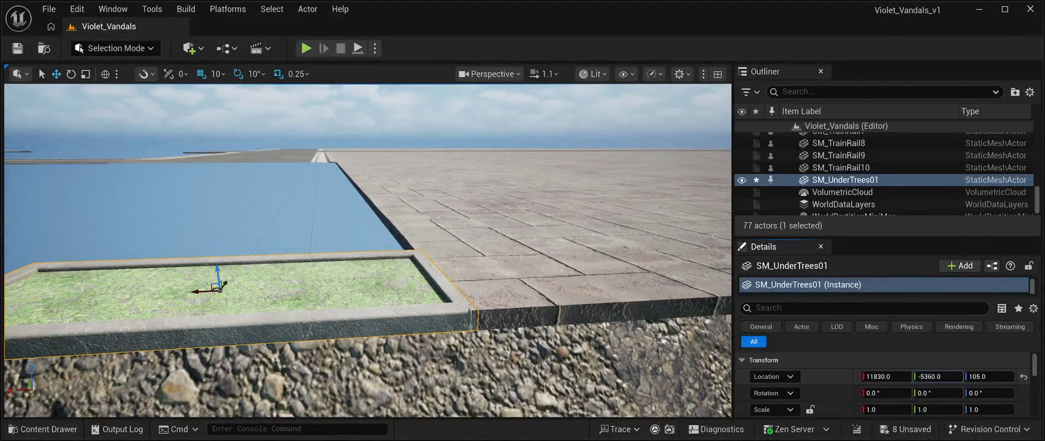
drag(937, 376, 890, 377)
mouse_move(368, 245)
mouse_down()
mouse_move(270, 257)
mouse_move(245, 246)
mouse_move(233, 221)
mouse_move(245, 184)
mouse_move(239, 214)
mouse_move(236, 178)
mouse_move(233, 248)
mouse_up()
key(ctrl+b)
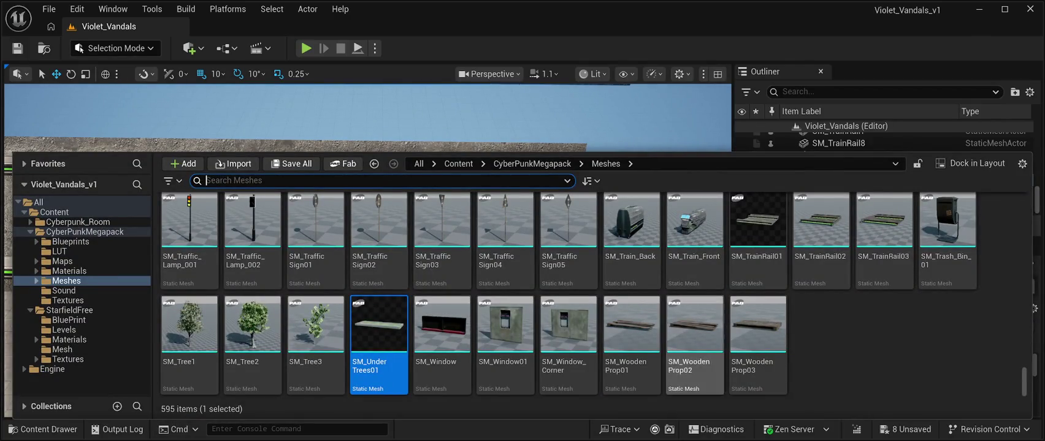
Step: Scroll the Meshes folder to SM_Road04, select it, and close the Content Drawer
scroll(757, 343, up, 3)
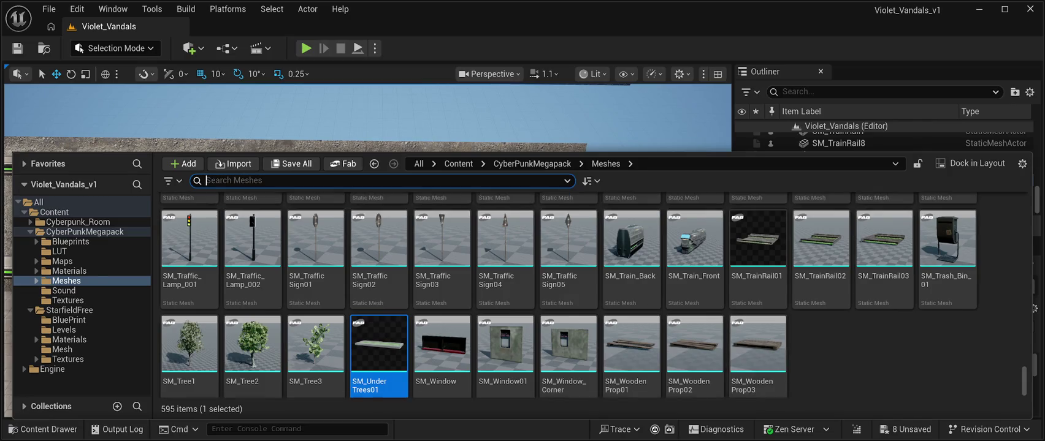
scroll(757, 344, up, 2)
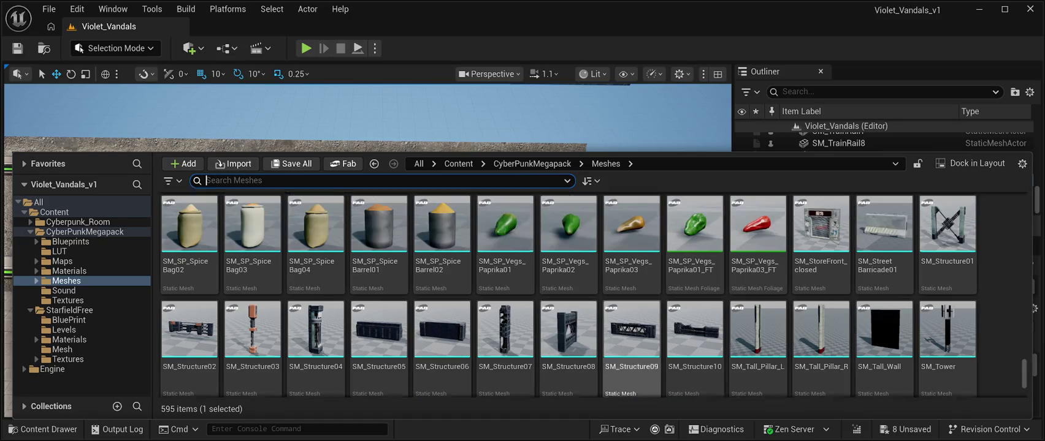
scroll(603, 294, up, 2)
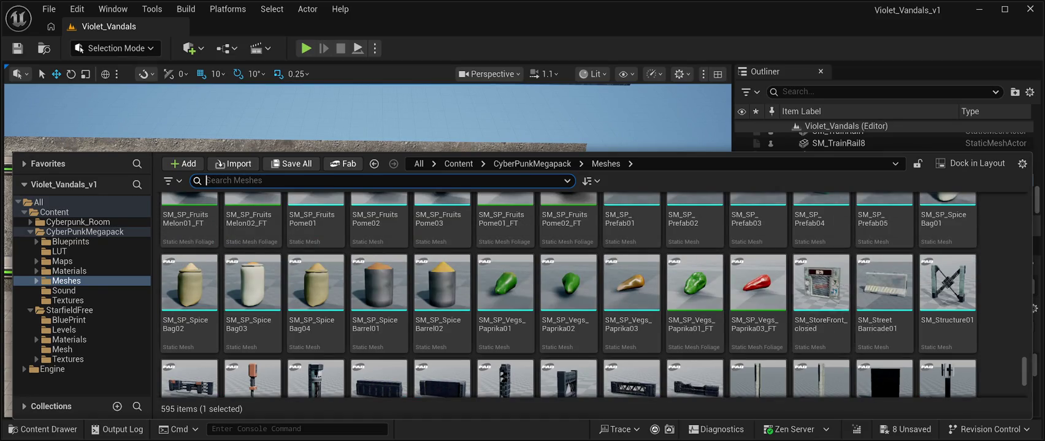
scroll(757, 295, up, 2)
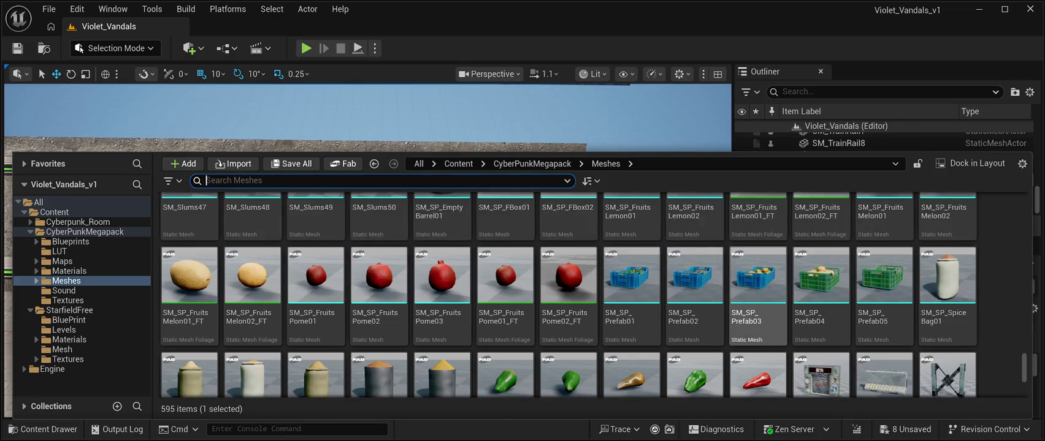
scroll(882, 307, up, 4)
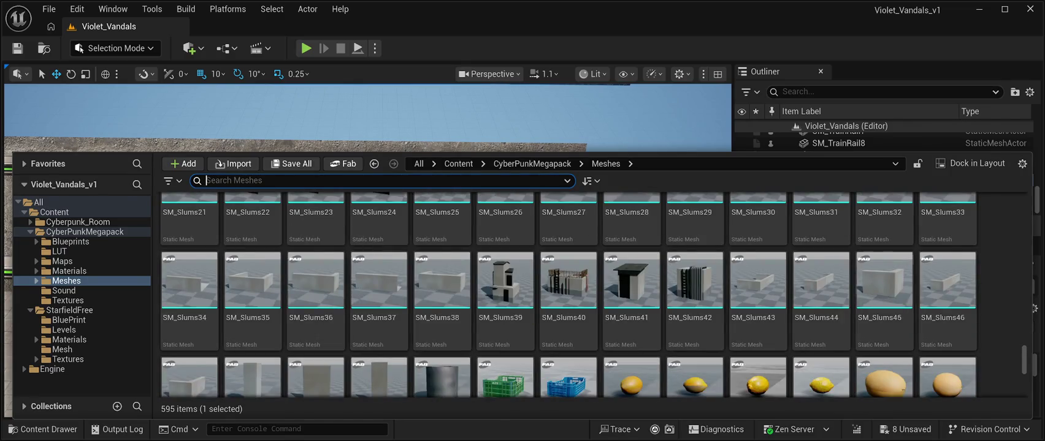
scroll(883, 306, up, 5)
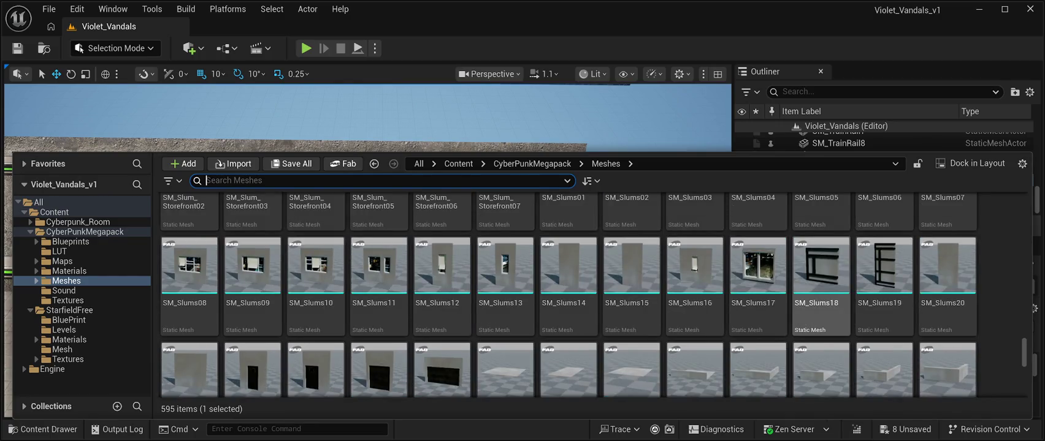
scroll(822, 289, up, 8)
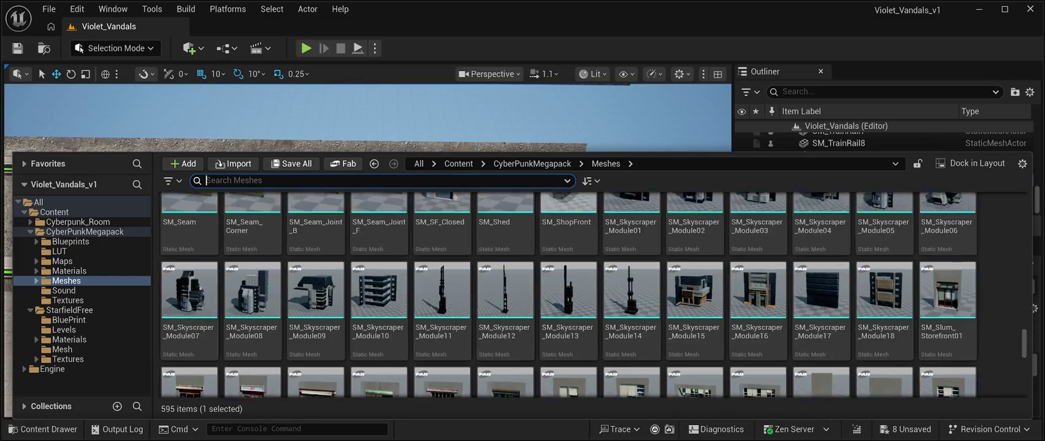
scroll(822, 288, up, 4)
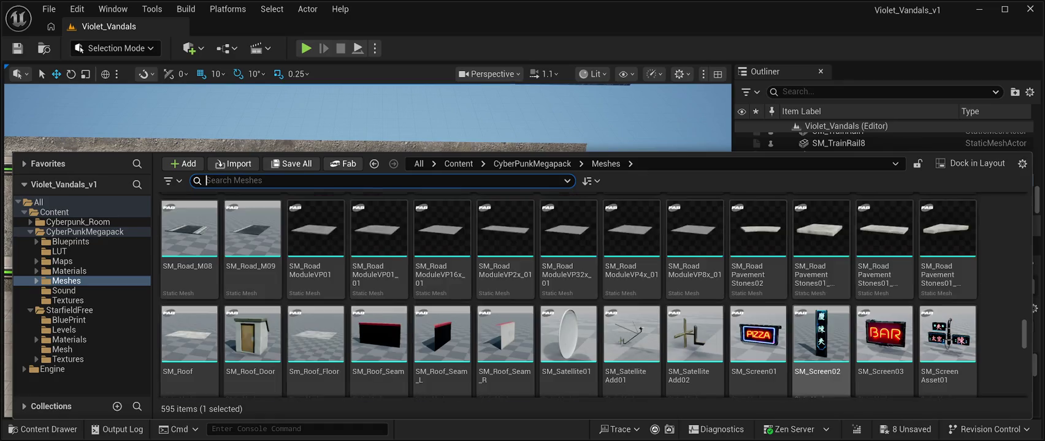
scroll(758, 295, up, 1)
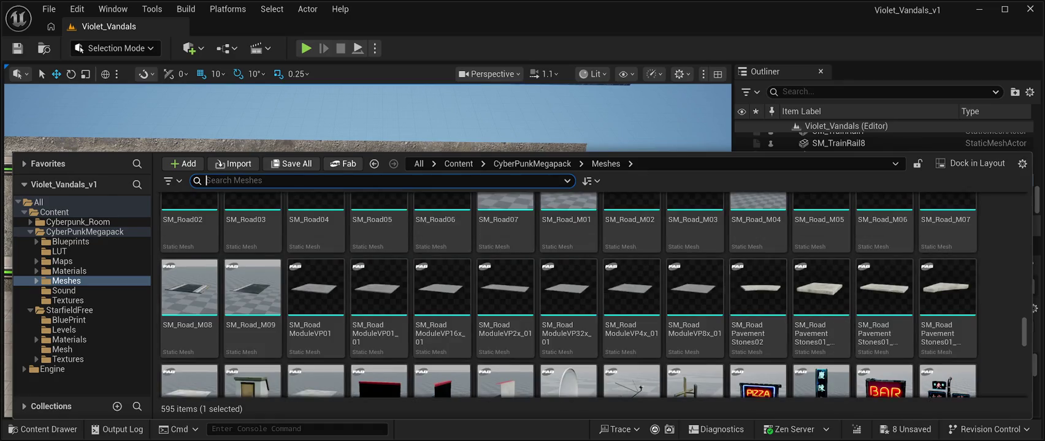
scroll(505, 307, up, 1)
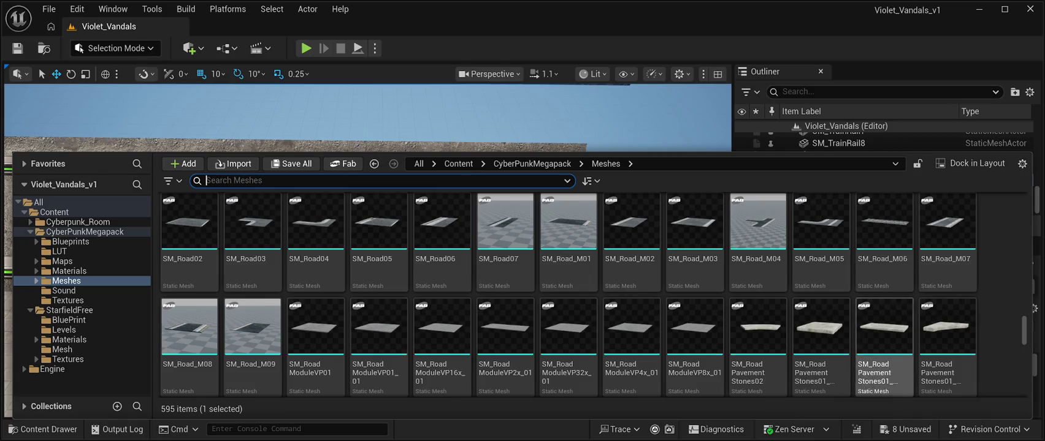
scroll(884, 347, up, 4)
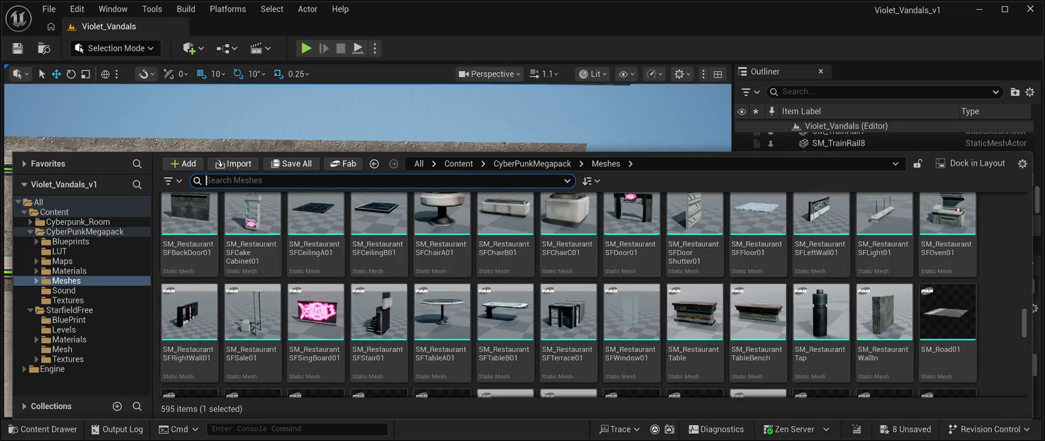
scroll(821, 331, down, 2)
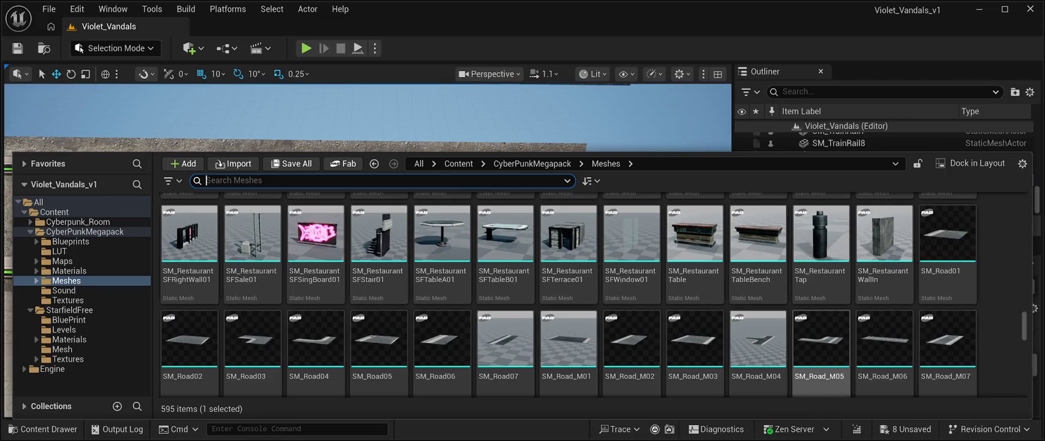
scroll(821, 368, down, 2)
scroll(821, 361, up, 1)
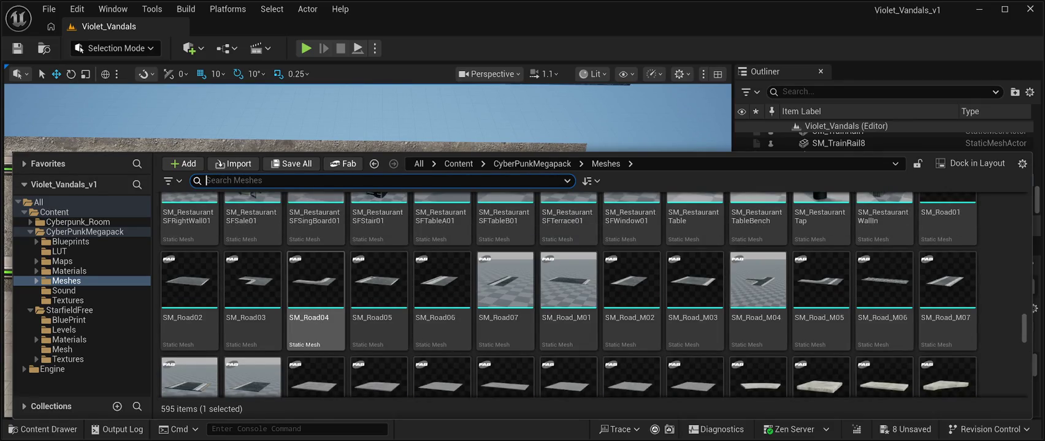
click(315, 300)
key(ctrl+space)
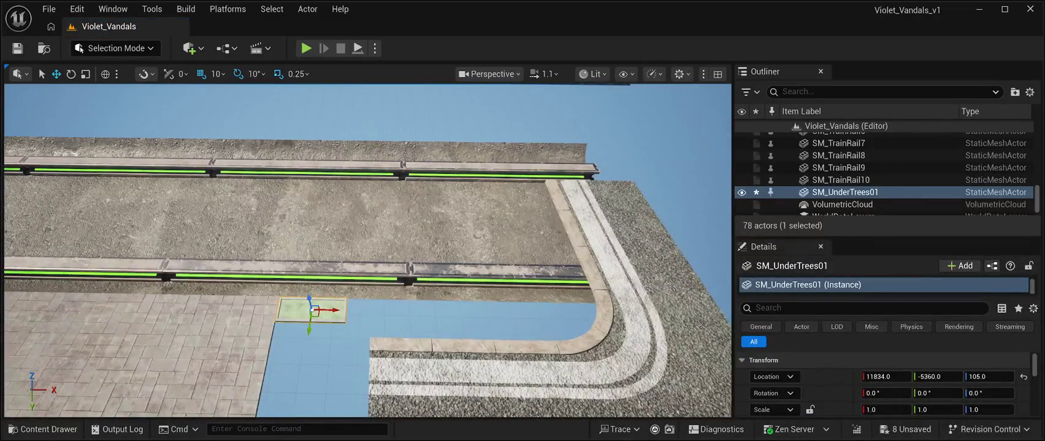
Step: Turn the SM_Road6 corner tile to 180° yaw and save the level
click(373, 347)
scroll(373, 347, down, 8)
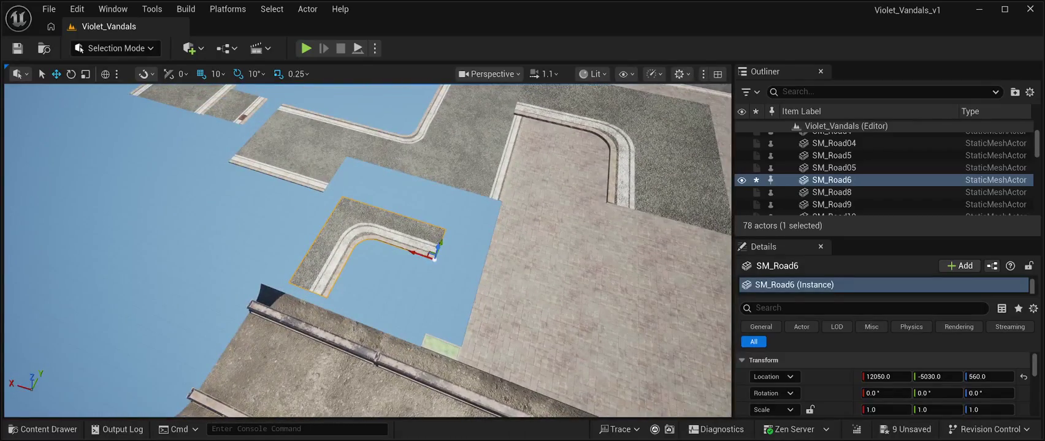
click(71, 74)
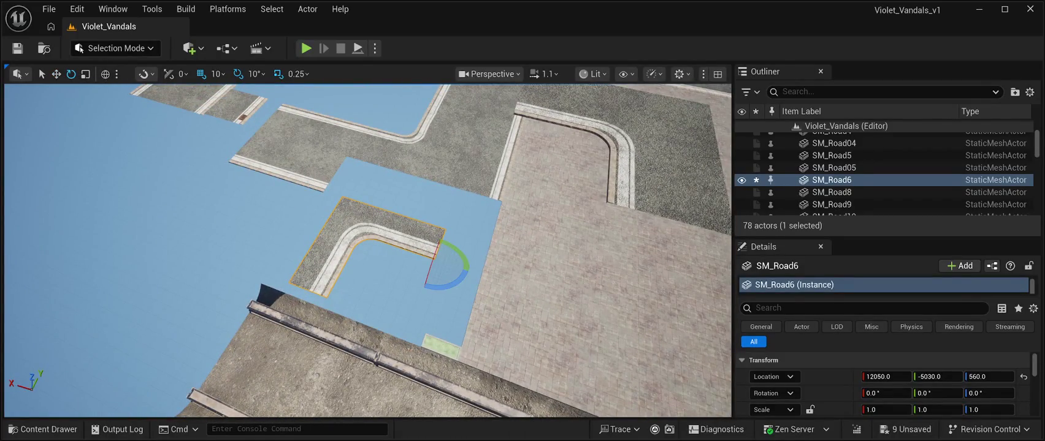
mouse_move(446, 287)
mouse_down()
mouse_move(429, 288)
mouse_move(466, 270)
mouse_up()
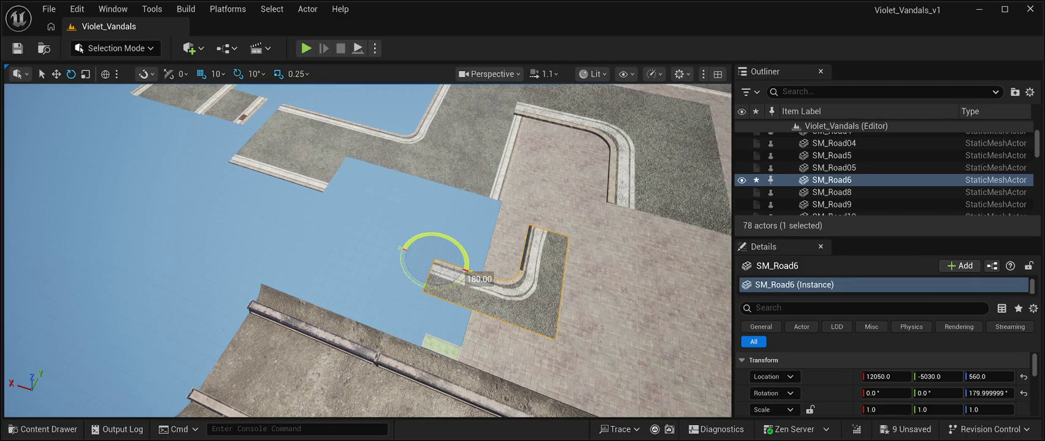
drag(466, 270, 466, 271)
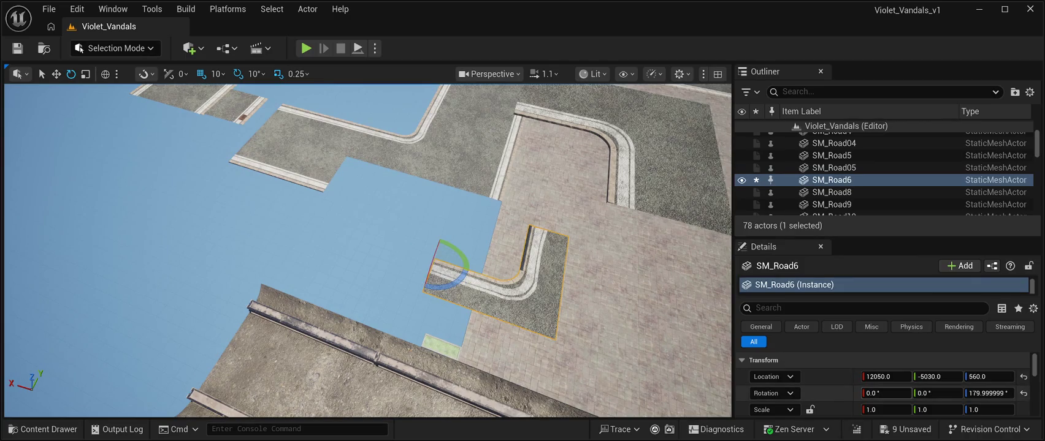
mouse_move(883, 393)
mouse_down()
mouse_move(841, 393)
mouse_move(866, 393)
mouse_up()
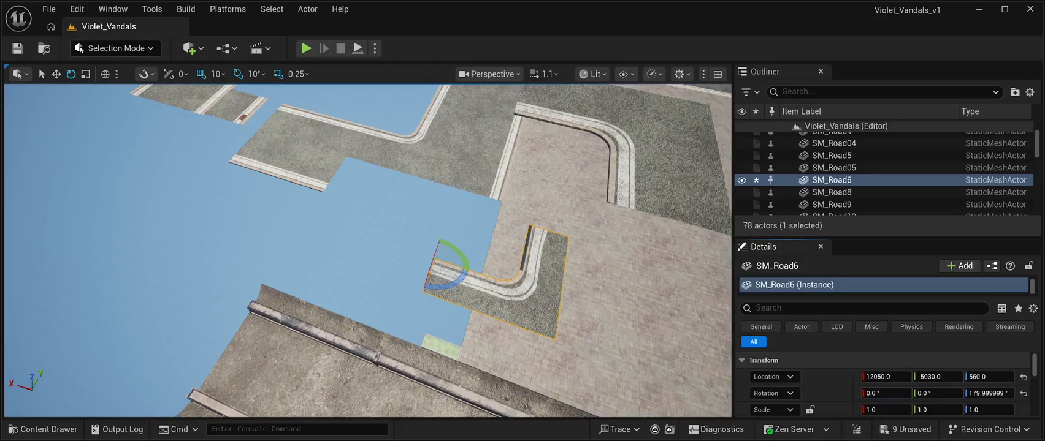
key(ctrl+s)
Step: Switch the editor into Modeling Mode with Shift+5
key(shift+5)
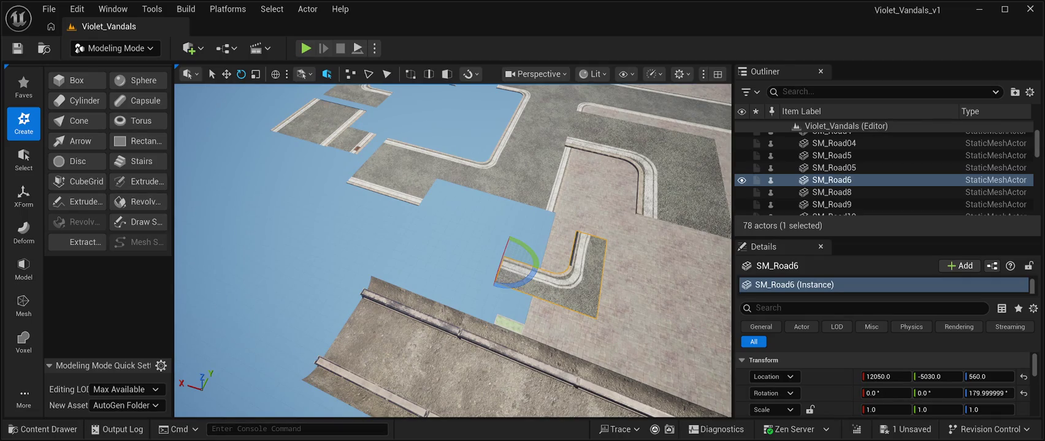
Step: Start the Mirror tool on the SM_Road6 corner tile from the Model tools
click(24, 268)
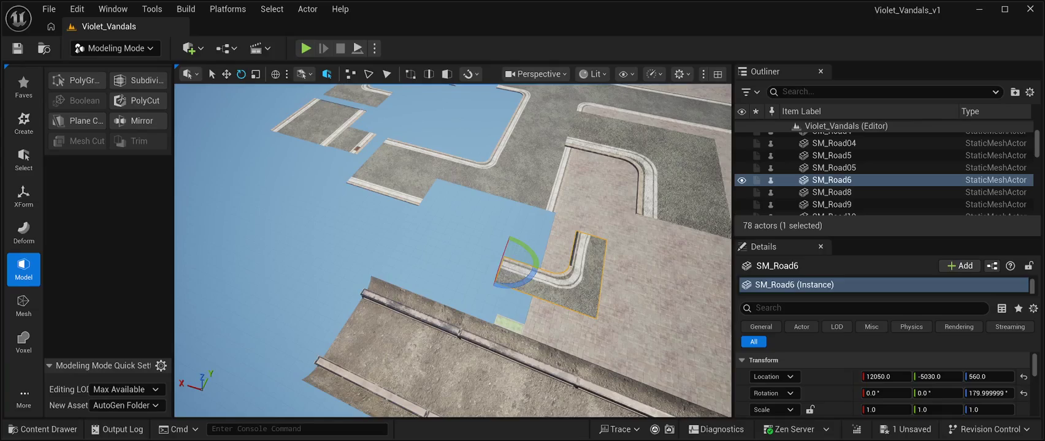
click(138, 121)
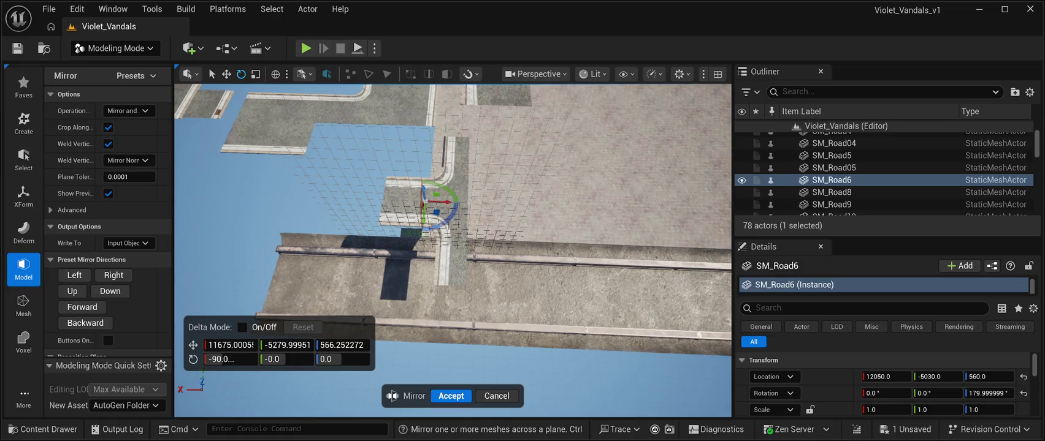
Step: Set the mirror plane's X rotation to -90.0 and apply the mirror to SM_Road6
mouse_move(226, 360)
mouse_down()
mouse_move(246, 359)
mouse_move(208, 359)
mouse_move(233, 360)
mouse_up()
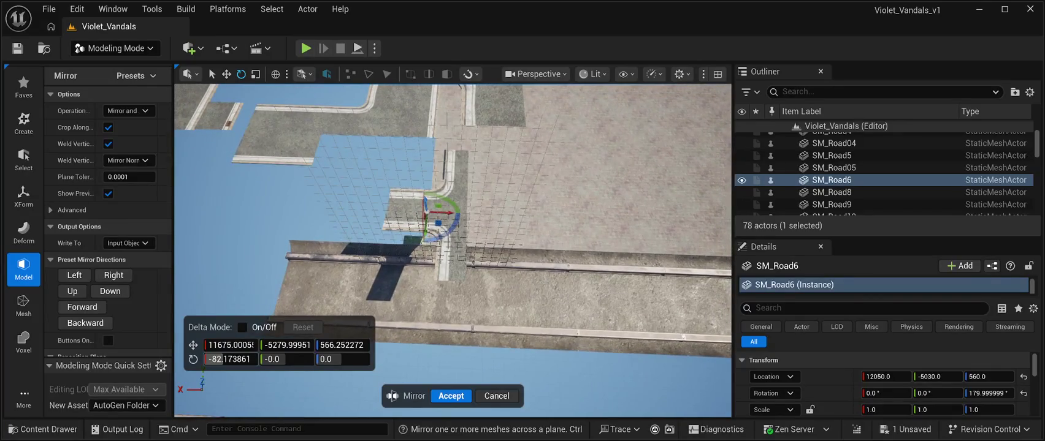
mouse_move(229, 359)
mouse_down()
mouse_move(260, 360)
mouse_move(221, 359)
mouse_up()
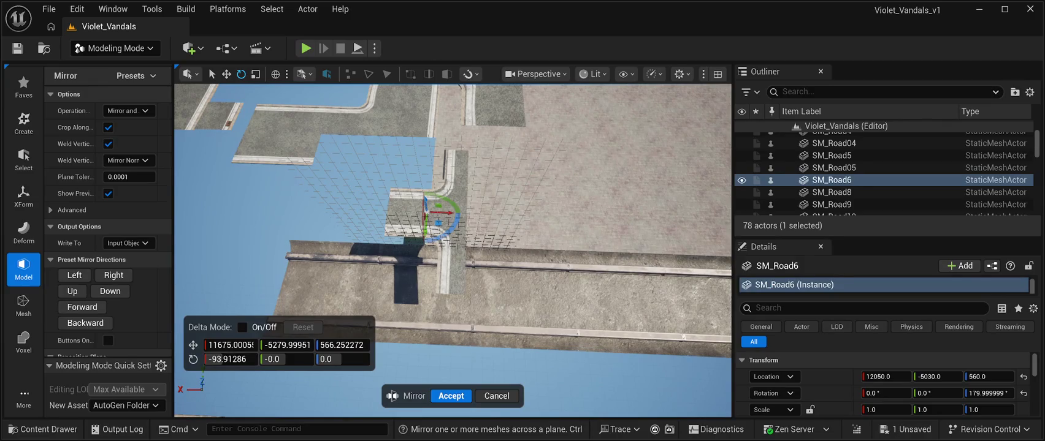
click(221, 359)
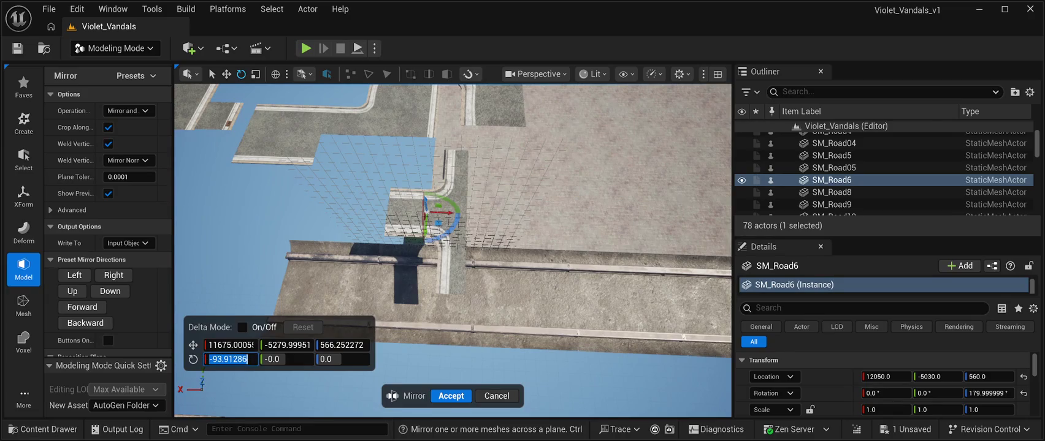
text(-90.0)
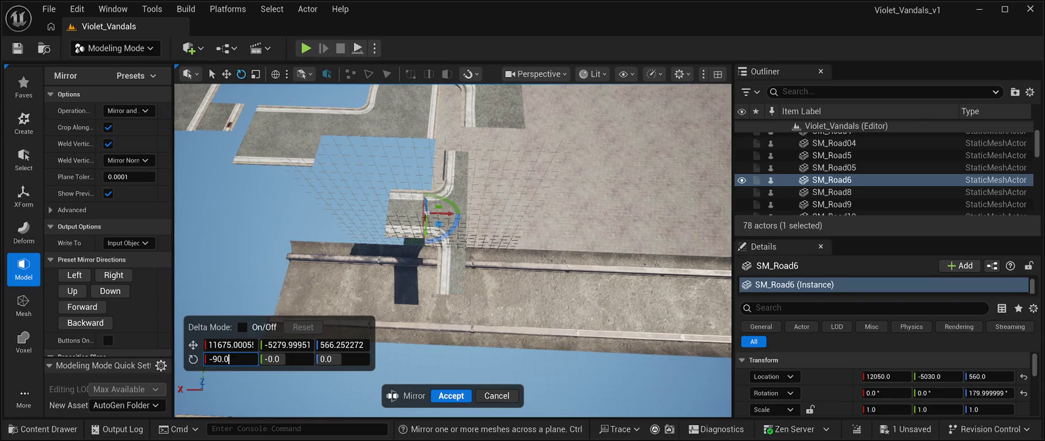
click(288, 184)
mouse_move(288, 184)
mouse_down()
mouse_move(251, 171)
mouse_move(189, 205)
mouse_up()
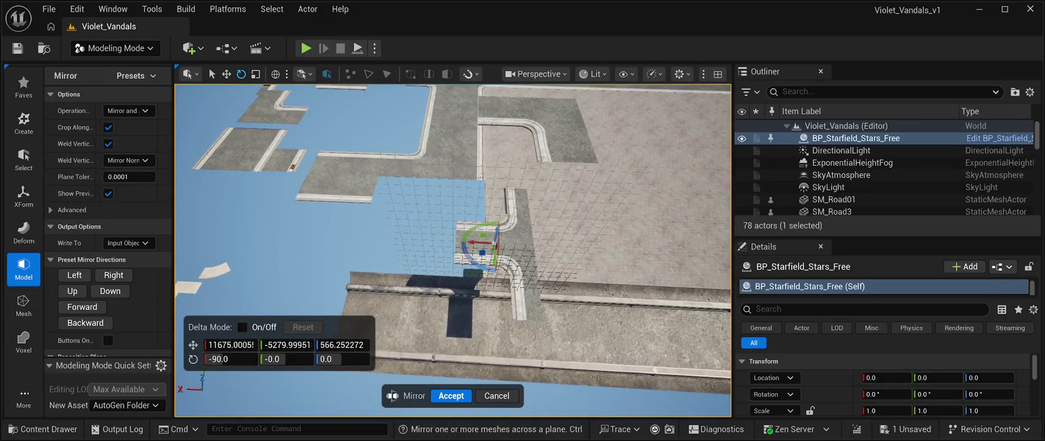
click(451, 396)
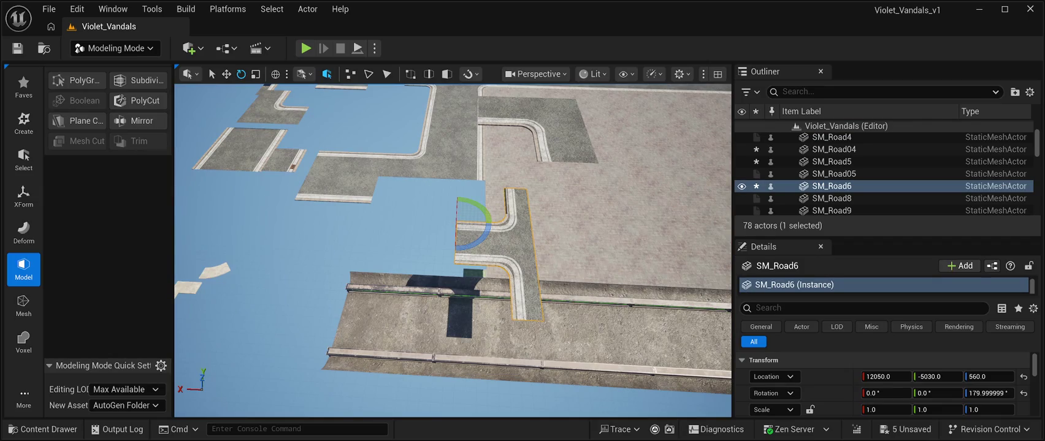
Step: Revert the accidental SM_Road6 rotation, then step through undo and redo of the mirror
drag(451, 396, 410, 414)
drag(472, 237, 487, 239)
key(ctrl+z)
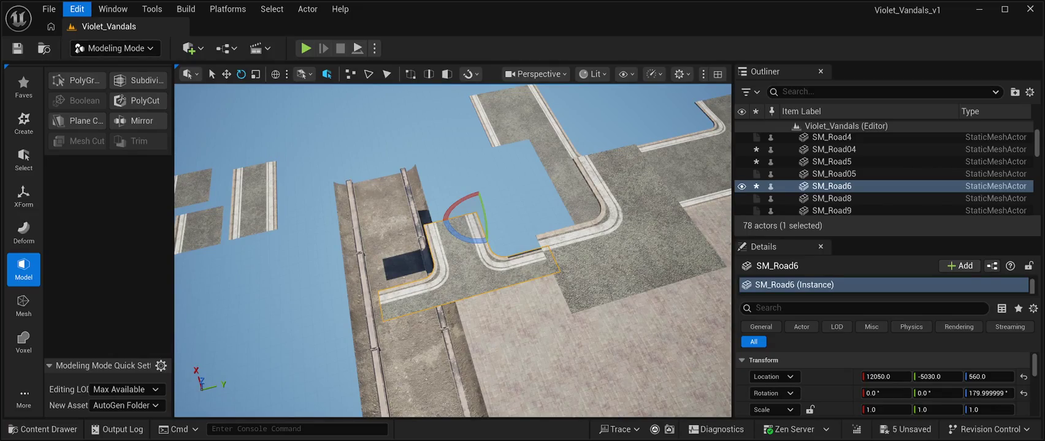
key(ctrl+z)
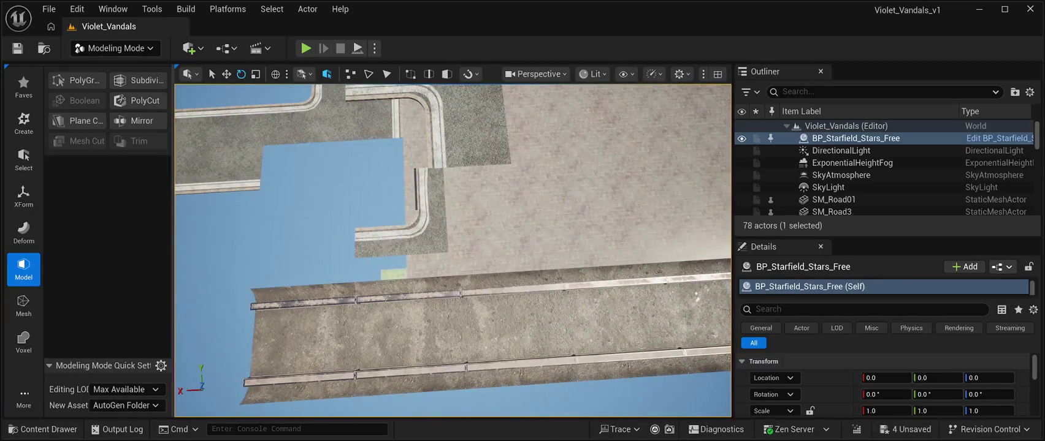
key(ctrl+y)
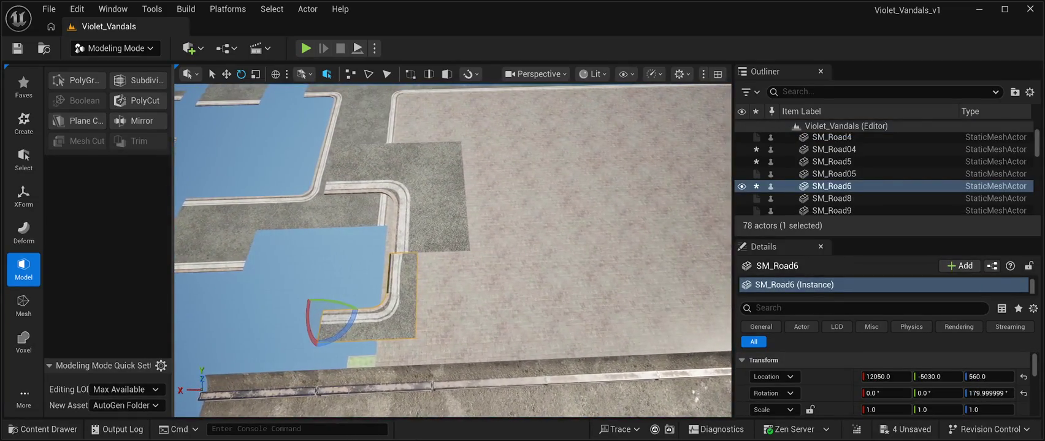
key(ctrl+y)
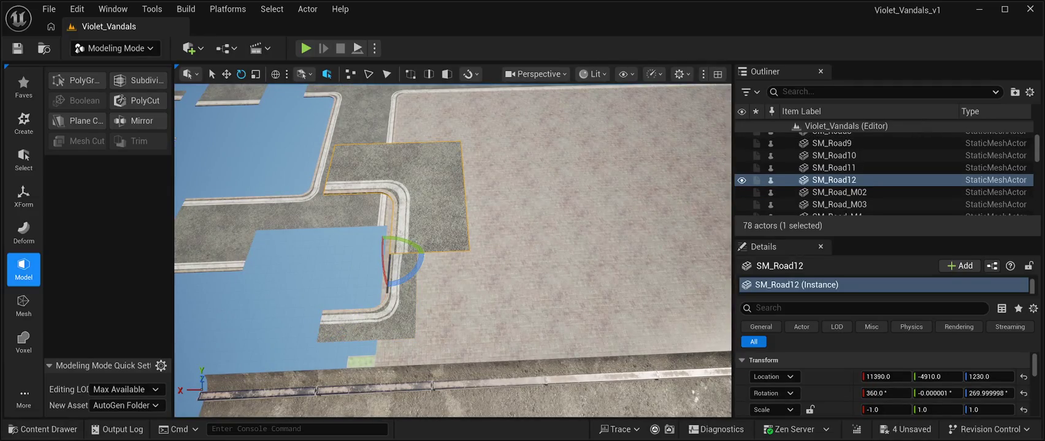
Step: Mirror SM_Road12 and accept it, then undo to restore the tile
click(138, 121)
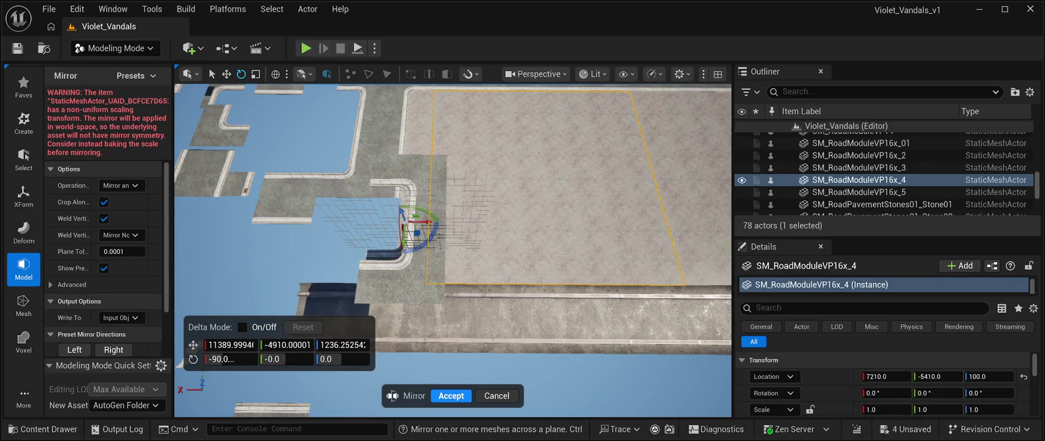
click(496, 396)
drag(454, 251, 396, 218)
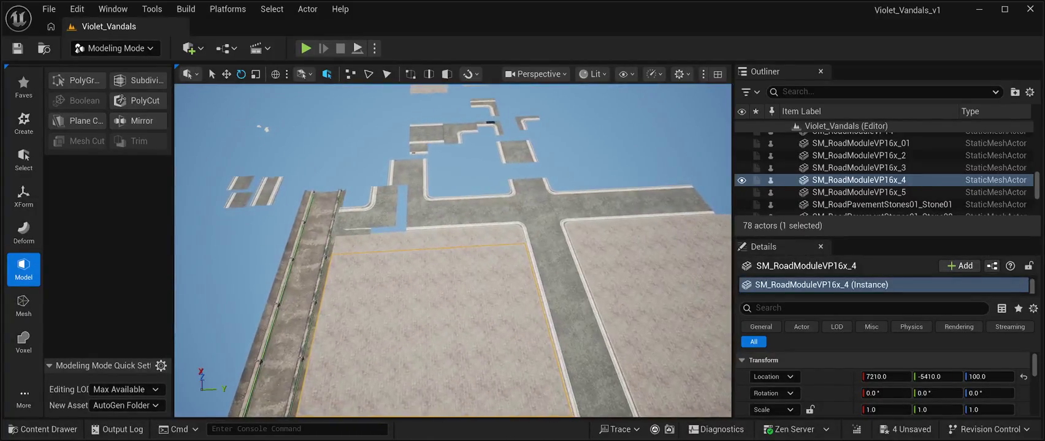
key(ctrl+z)
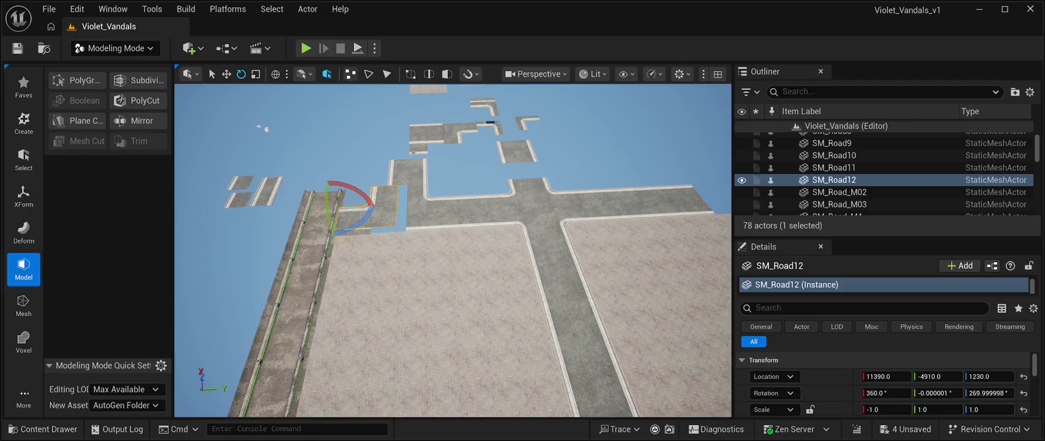
Step: Fly closer and inspect the SM_Road_M15, SM_Road_M05 and SM_Road04 tiles
drag(396, 218, 382, 211)
click(469, 179)
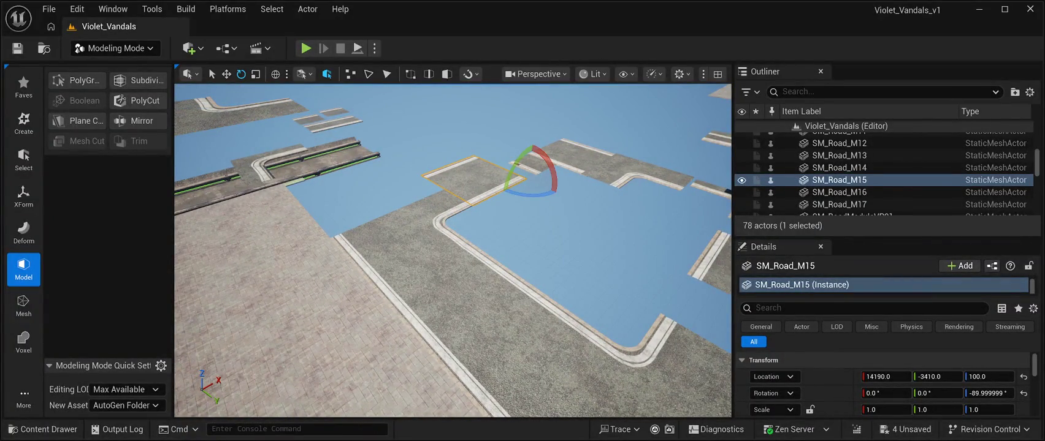
scroll(453, 250, down, 10)
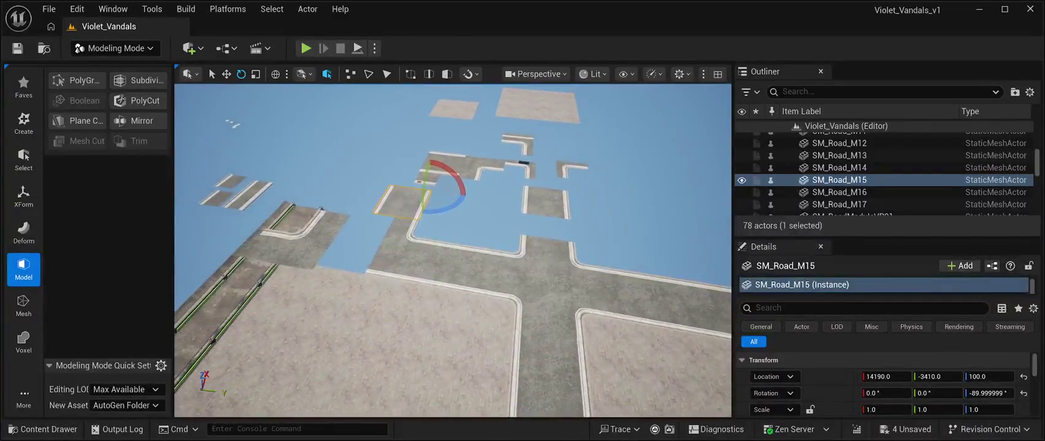
scroll(452, 251, down, 5)
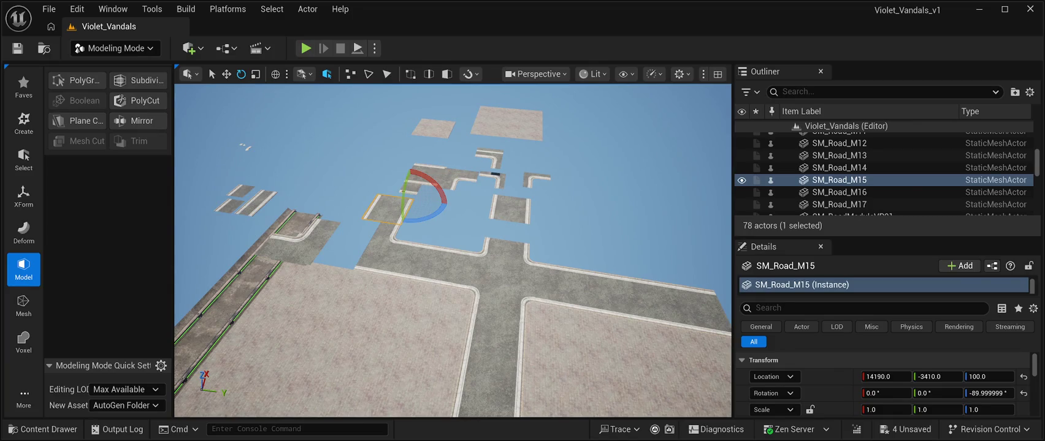
click(490, 157)
click(497, 167)
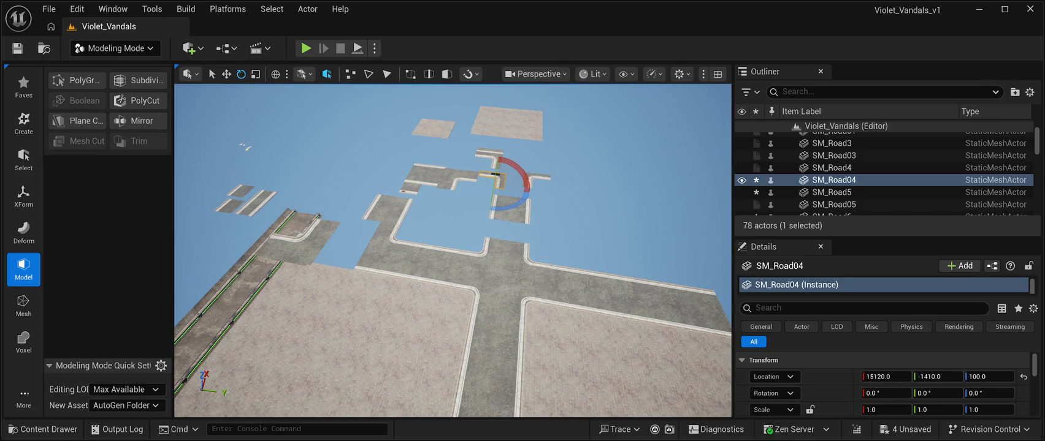
Step: Slide SM_Road_M17 along X to 16850, -3910, 100
click(426, 175)
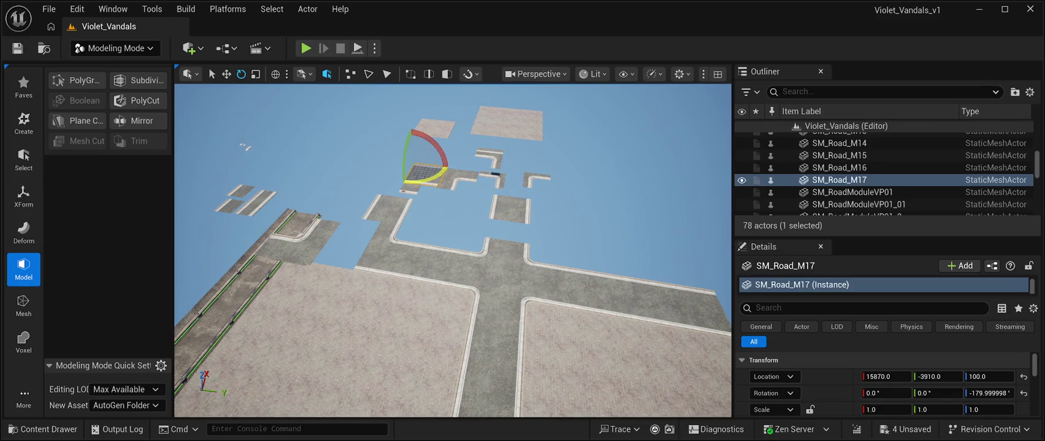
key(w)
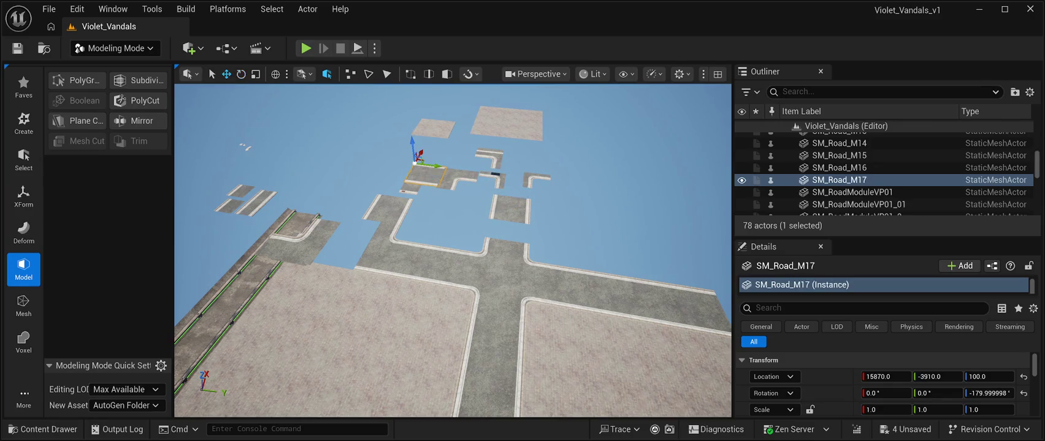
mouse_move(419, 153)
mouse_down()
mouse_move(382, 218)
mouse_move(444, 152)
mouse_move(425, 165)
mouse_move(465, 143)
mouse_up()
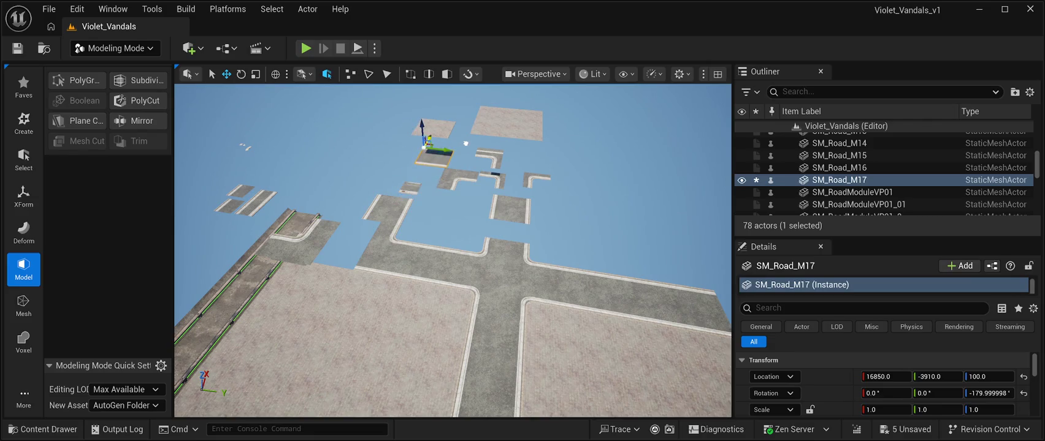
click(412, 190)
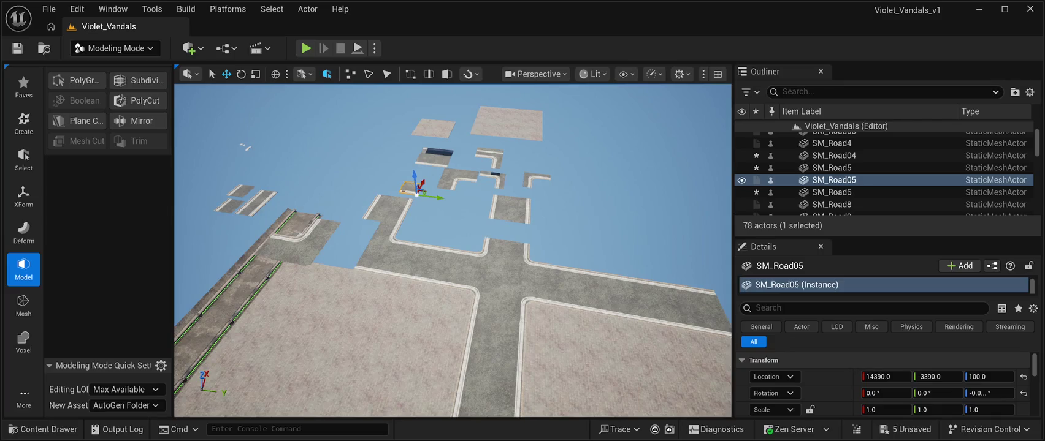
Step: Nudge SM_Road05 10 units along Y to line it up with the neighbouring sidewalk
mouse_move(417, 191)
mouse_down()
mouse_move(374, 245)
mouse_move(380, 265)
mouse_move(351, 268)
mouse_up()
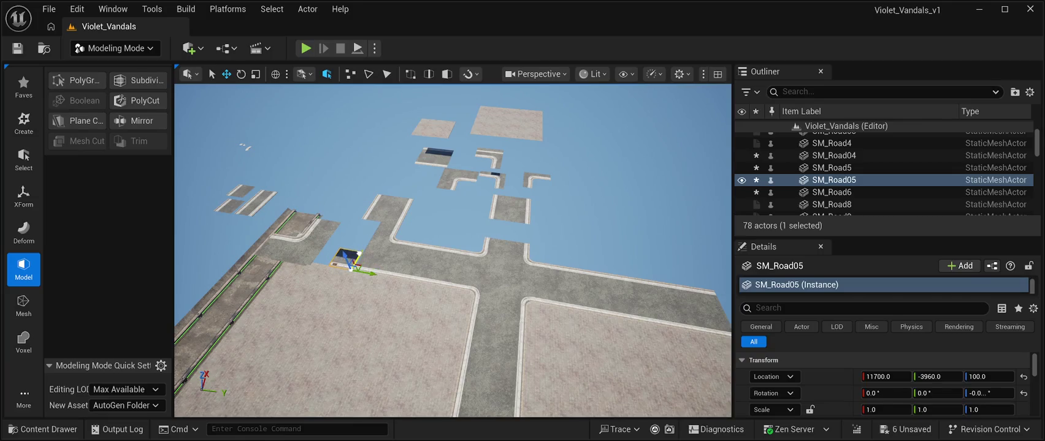
key(w)
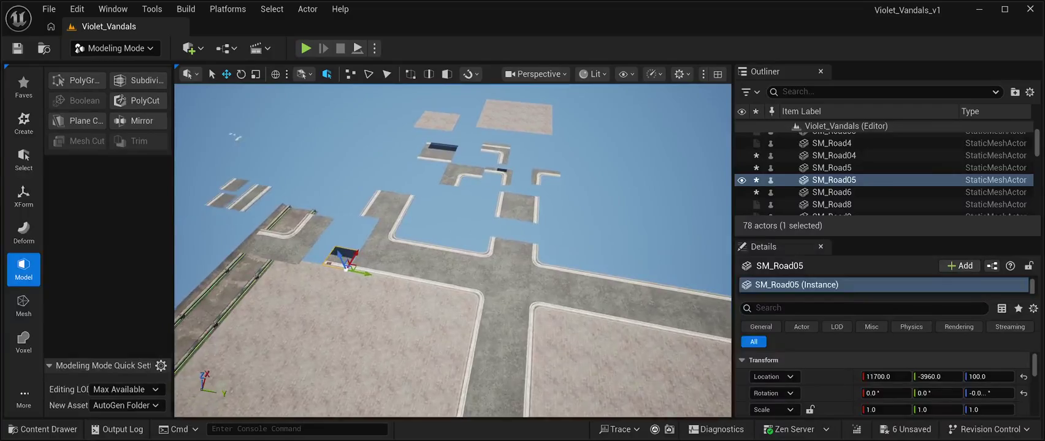
key(w)
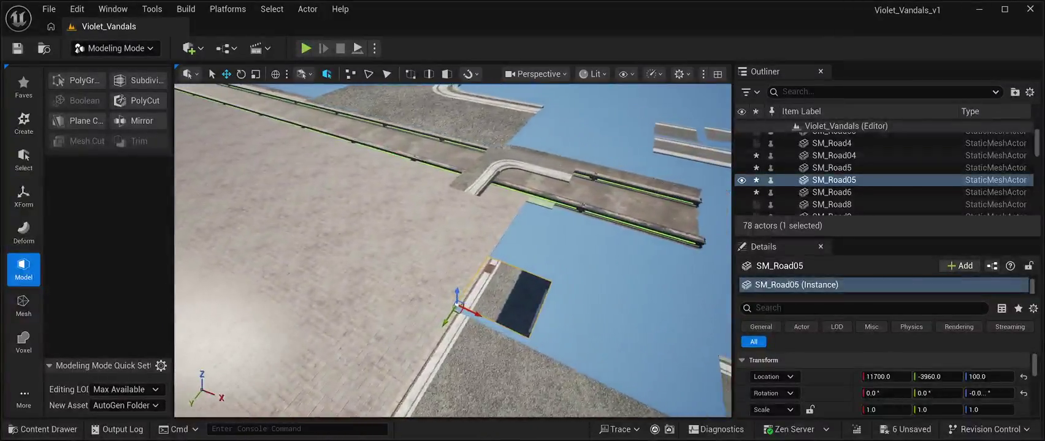
key(a)
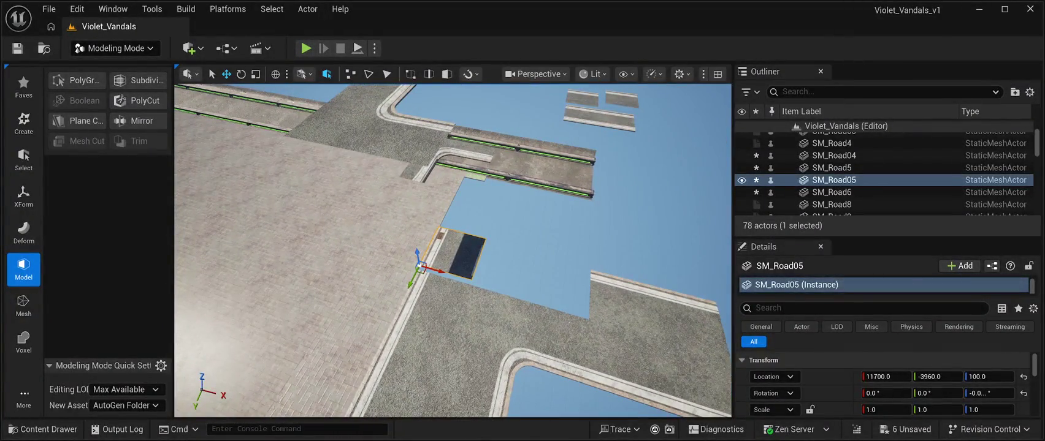
key(a)
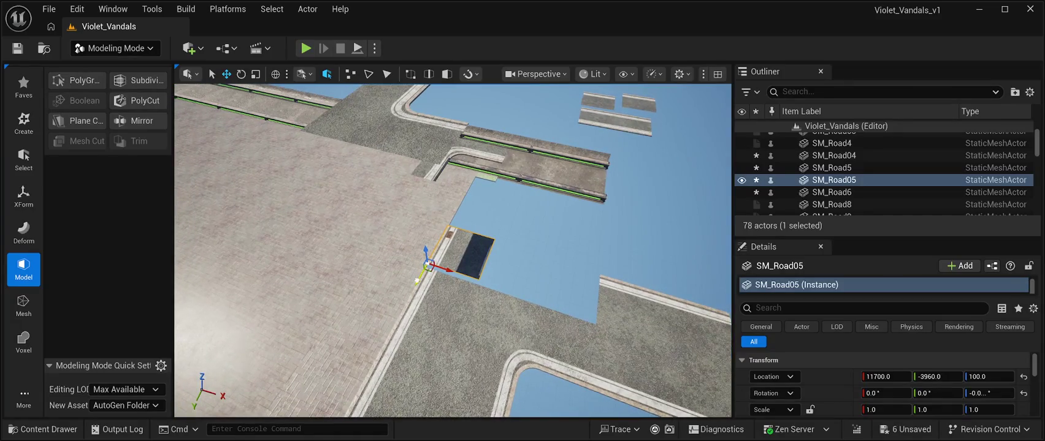
key(f)
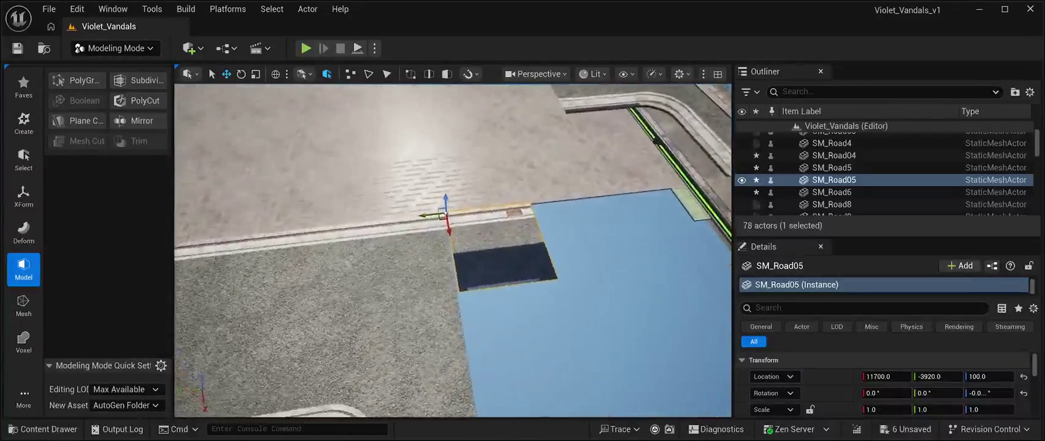
click(856, 137)
key(ctrl+z)
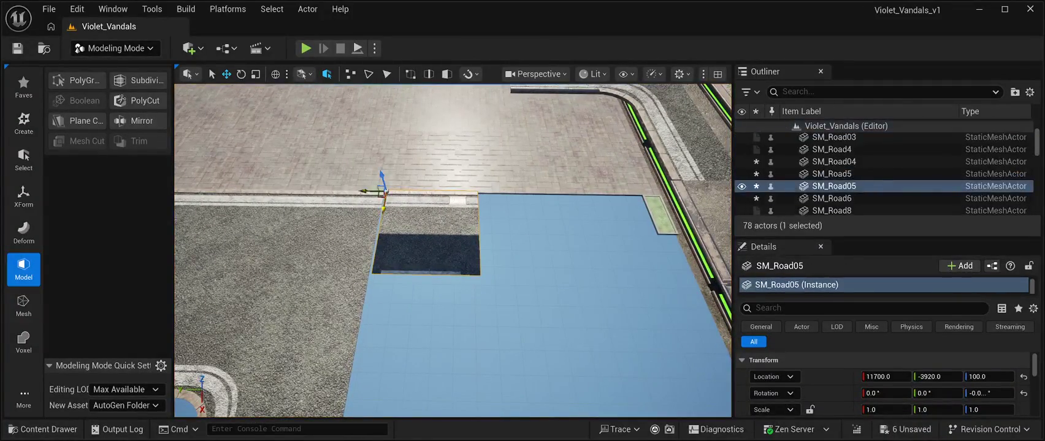
drag(370, 191, 368, 192)
key(ctrl+z)
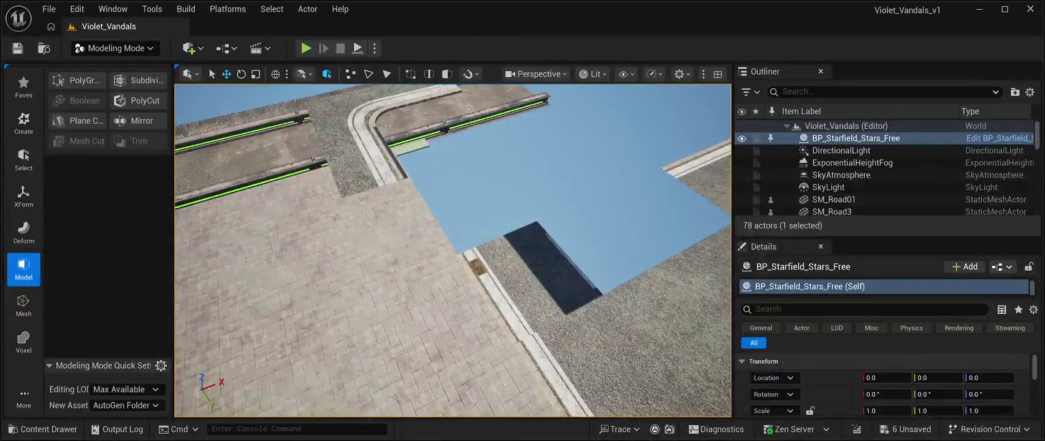
key(ctrl+y)
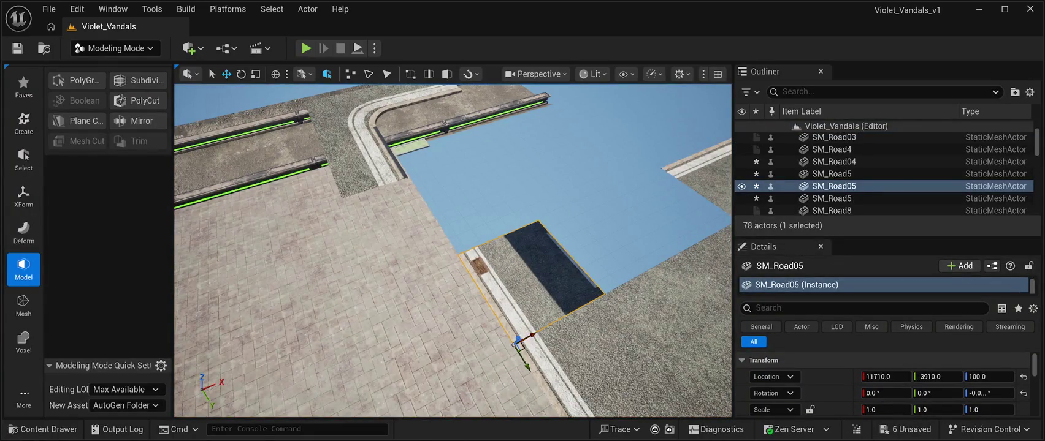
Step: Slide SM_Road12 along Y to -7310 and start a Play In Editor test
key(ctrl+z)
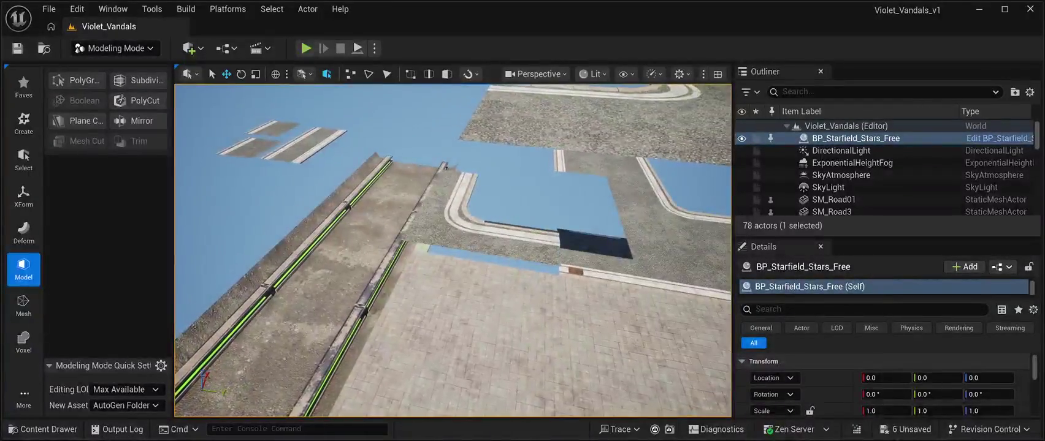
key(ctrl+z)
key(ctrl+z)
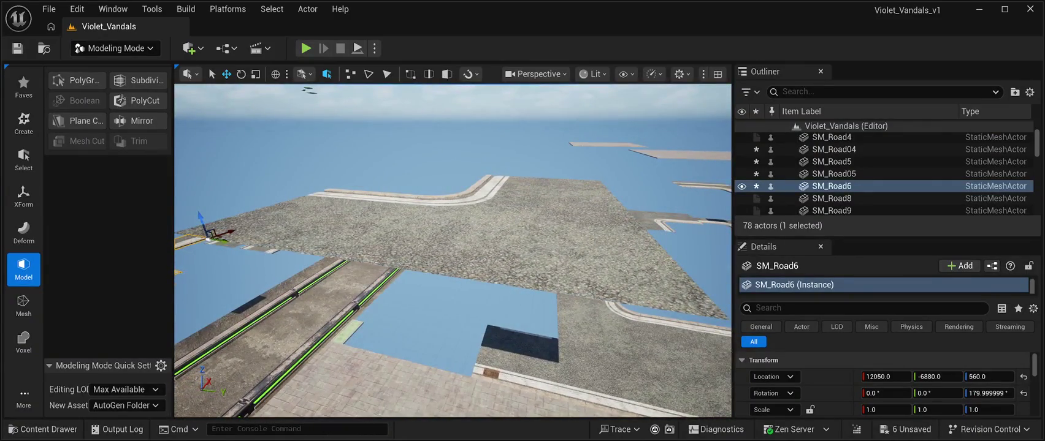
key(ctrl+z)
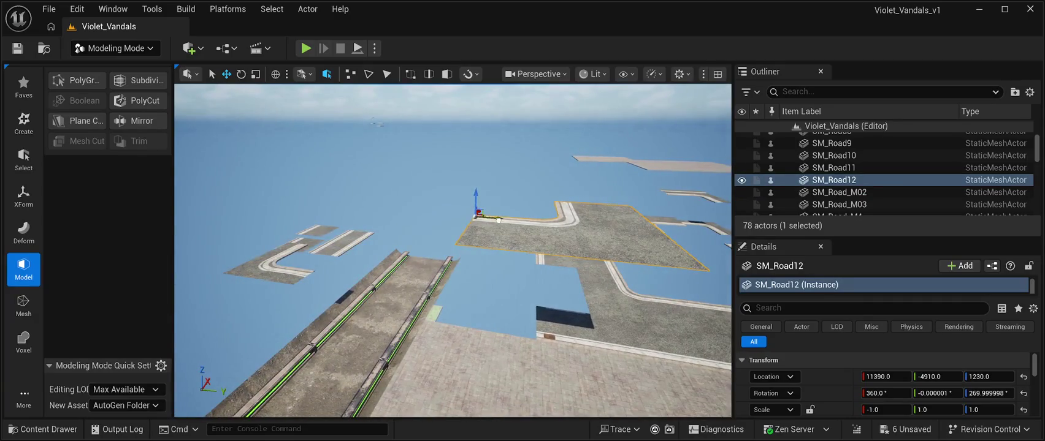
drag(498, 219, 195, 169)
key(alt+p)
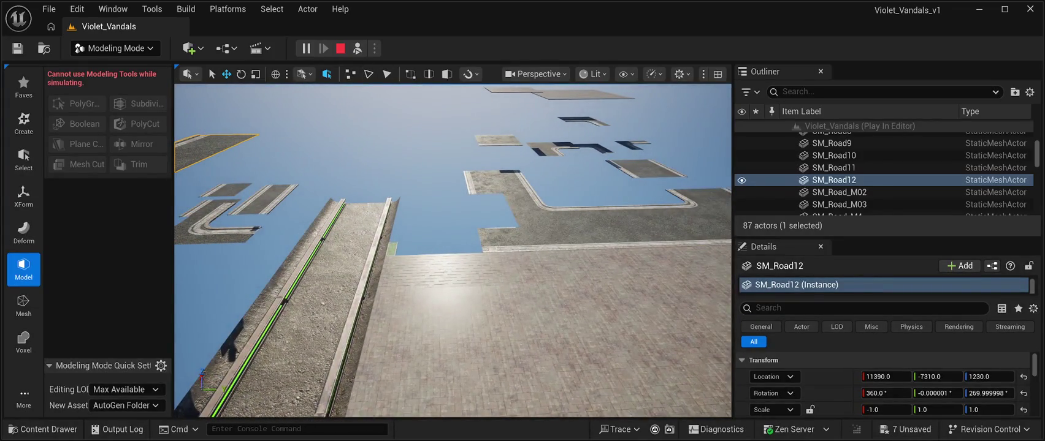
Step: Stop the play test and move SM_UnderTrees01 onto the paved plaza at 11034, -2040, 225
click(340, 49)
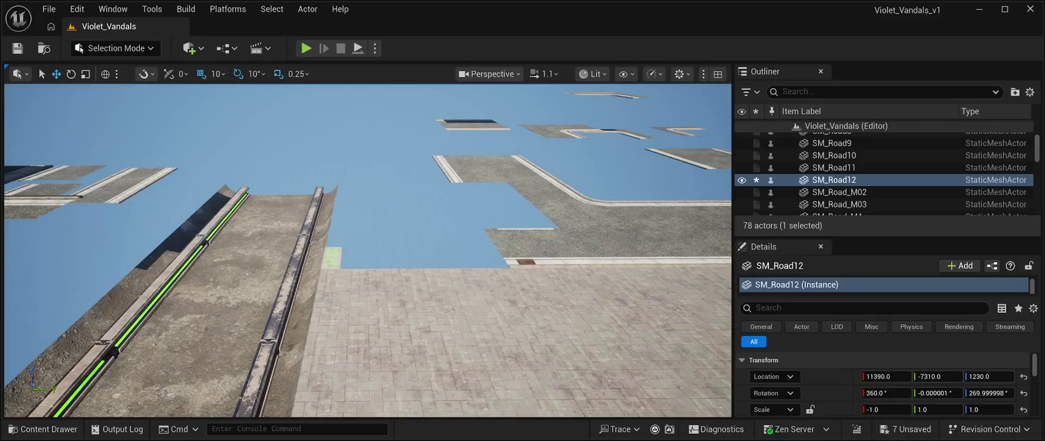
click(331, 257)
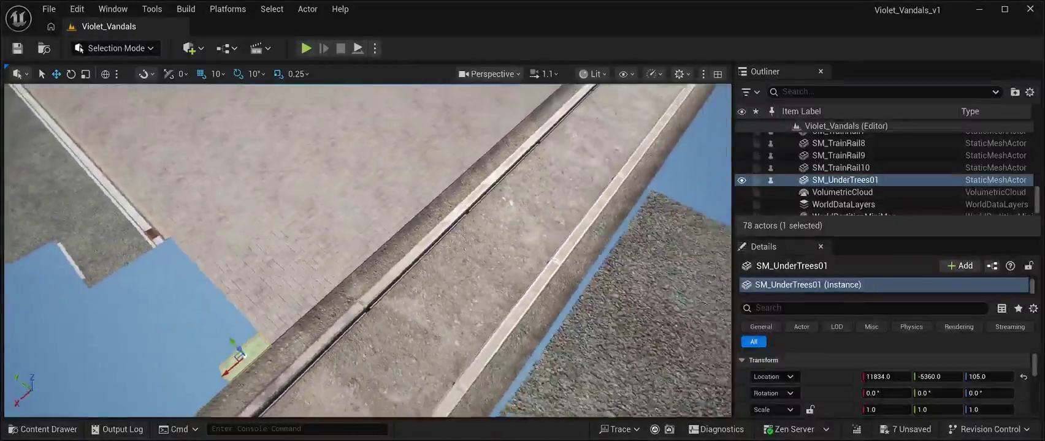
mouse_move(397, 296)
mouse_down()
mouse_move(429, 220)
mouse_move(163, 105)
mouse_move(132, 117)
mouse_up()
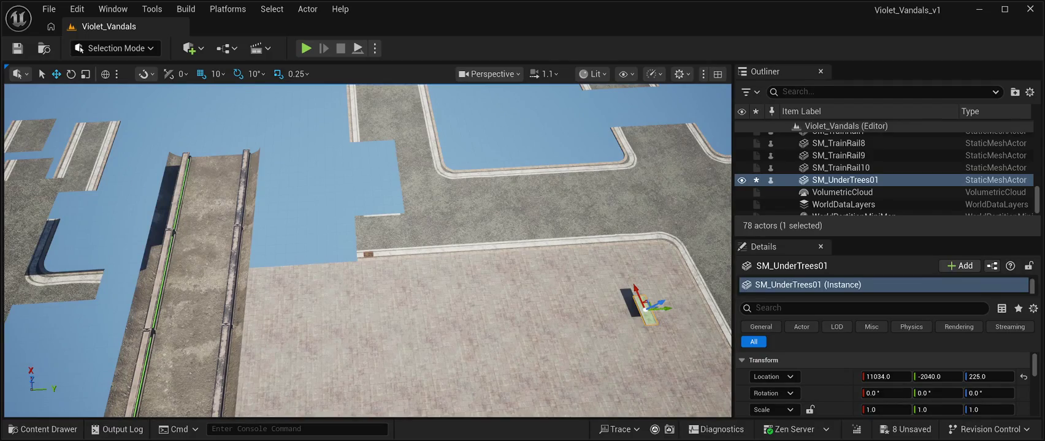
click(43, 429)
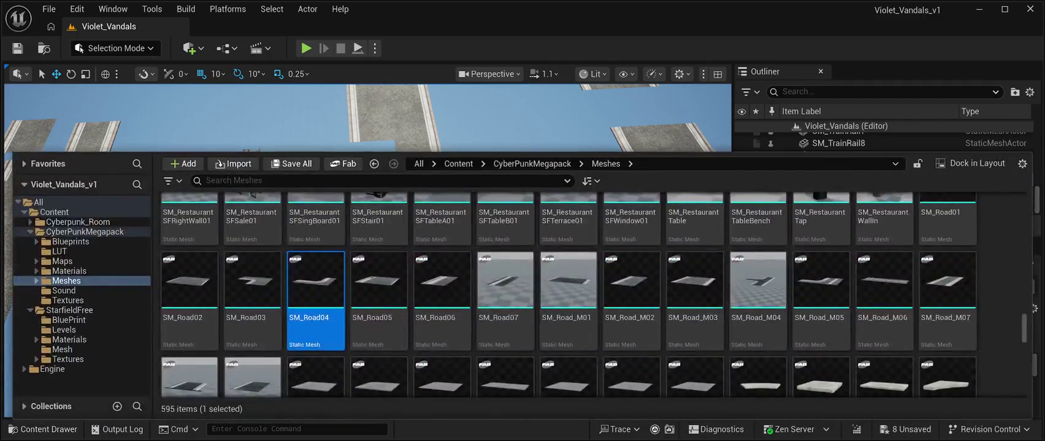
Step: Scroll the CyberPunkMegapack Meshes grid to the row of SM_Barrier assets
scroll(569, 331, up, 1)
scroll(568, 264, up, 1)
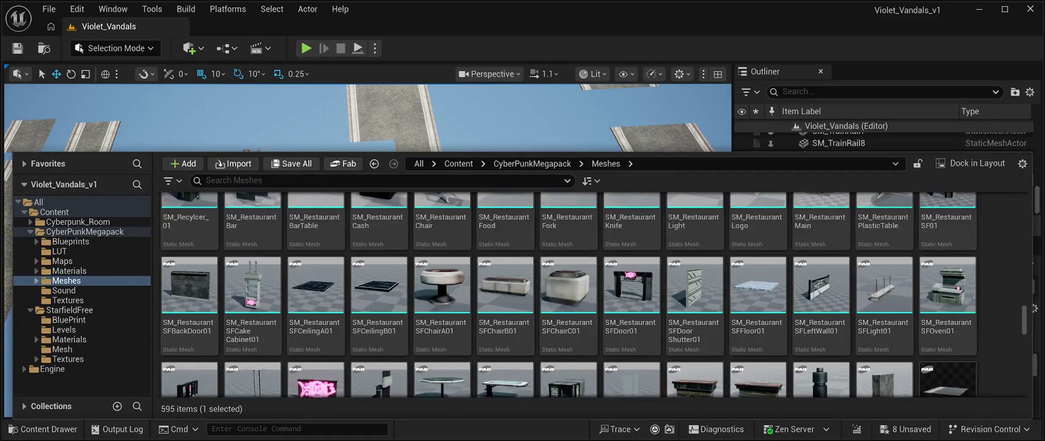
scroll(568, 264, up, 2)
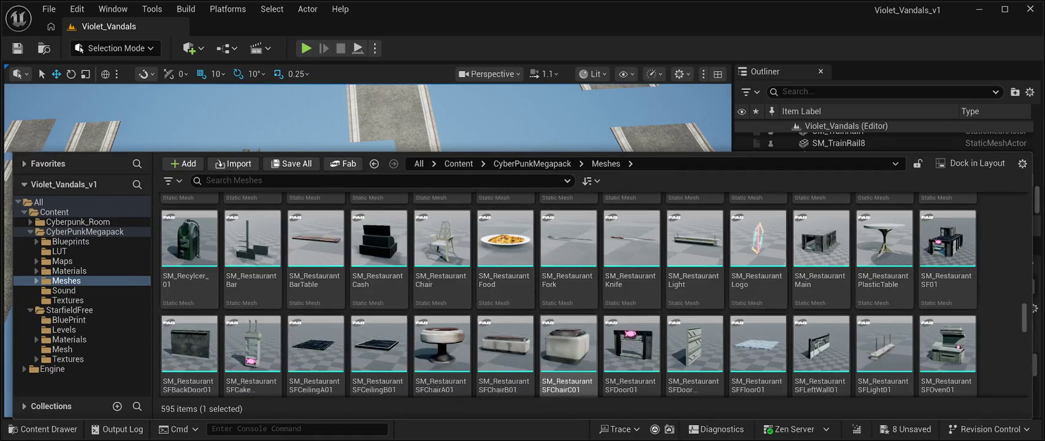
scroll(674, 294, up, 10)
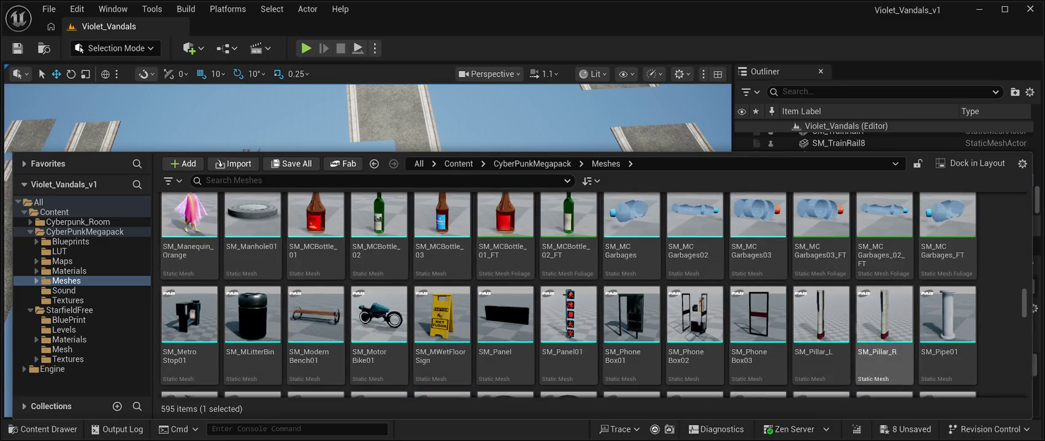
scroll(821, 294, up, 1)
scroll(820, 270, up, 3)
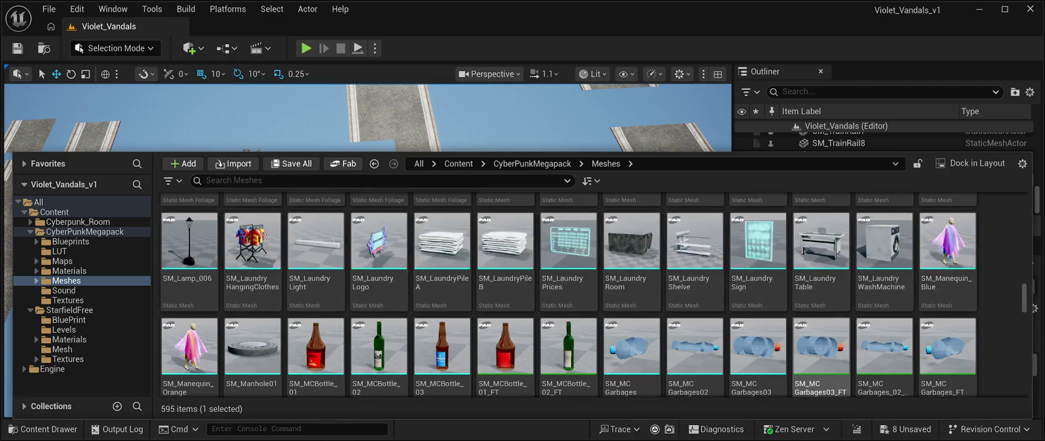
scroll(858, 319, up, 6)
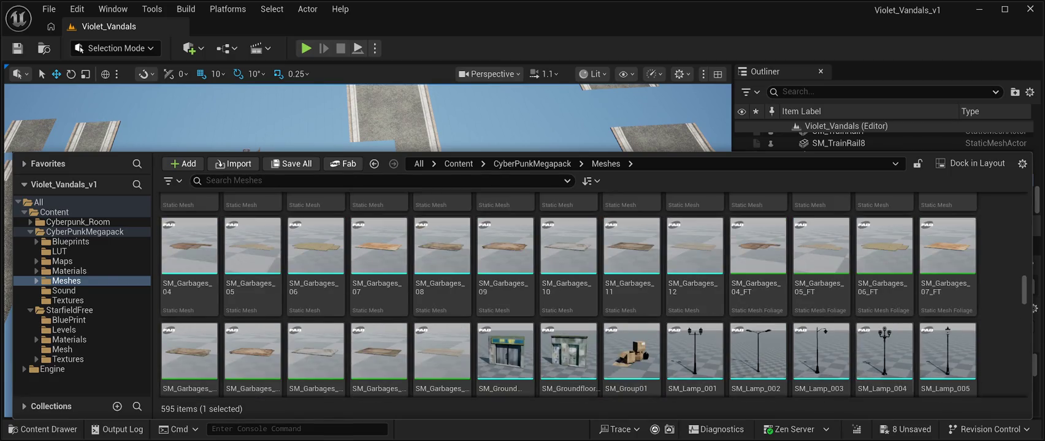
scroll(822, 288, up, 2)
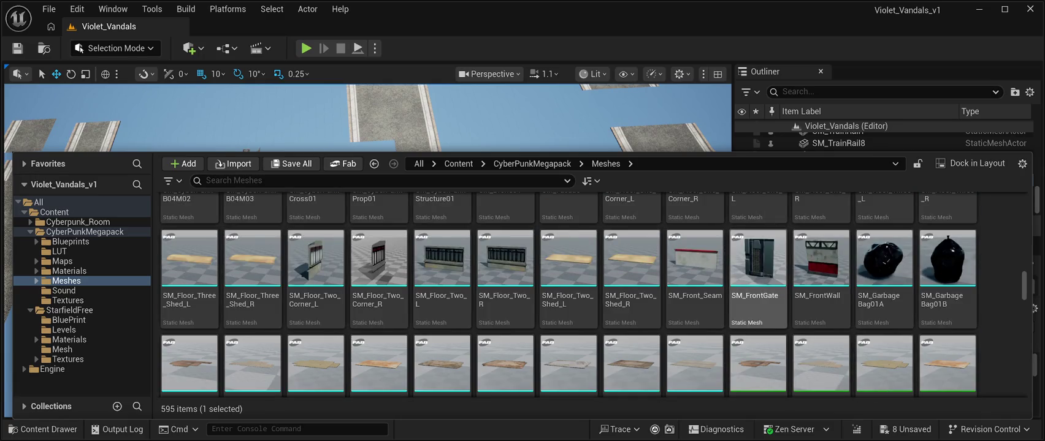
scroll(758, 288, up, 3)
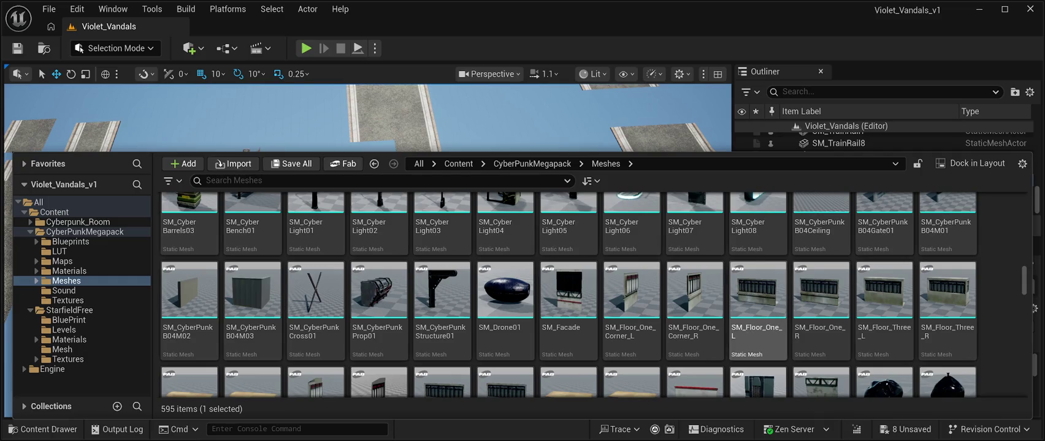
scroll(569, 307, up, 1)
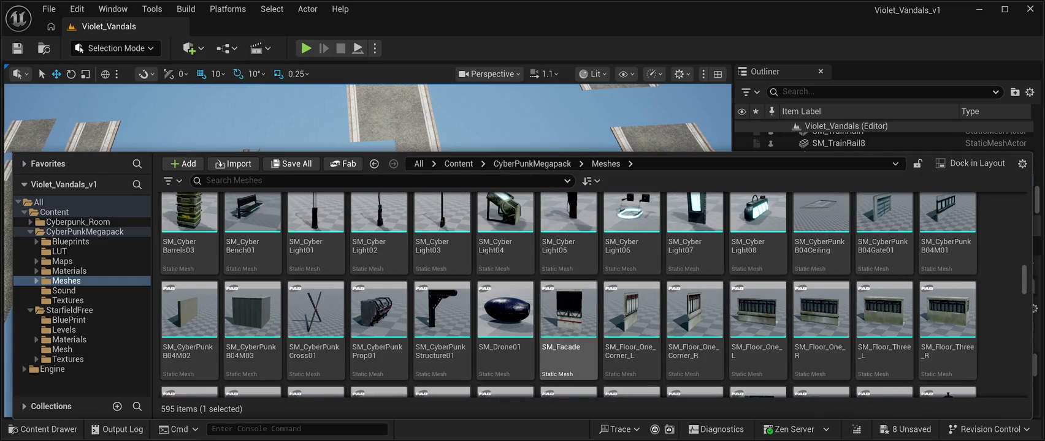
scroll(569, 307, up, 4)
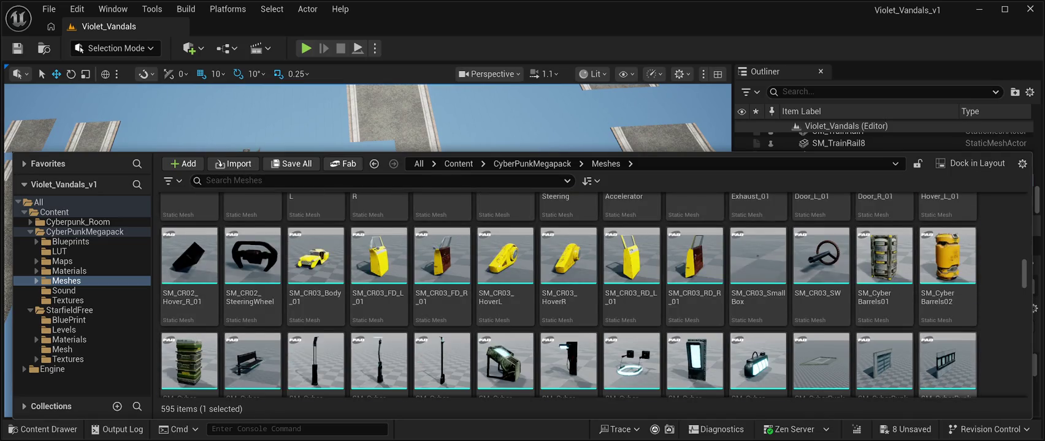
scroll(568, 307, up, 4)
scroll(820, 288, up, 3)
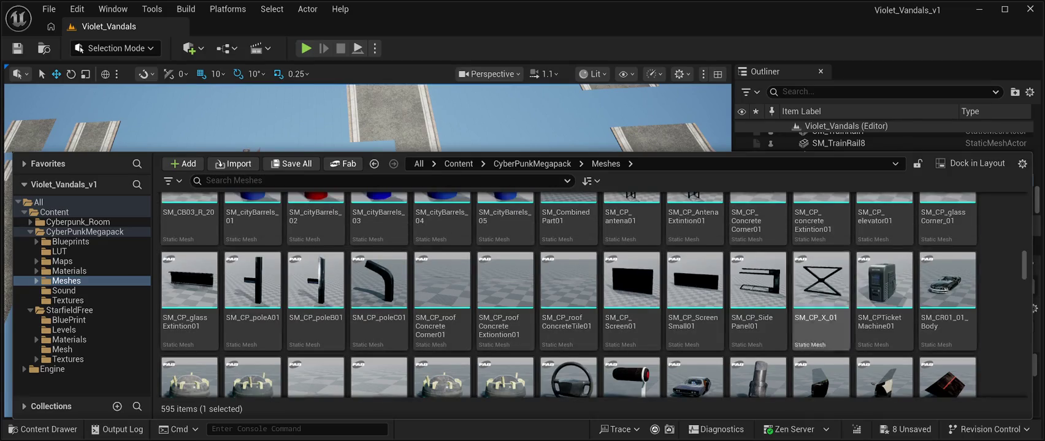
scroll(820, 288, up, 4)
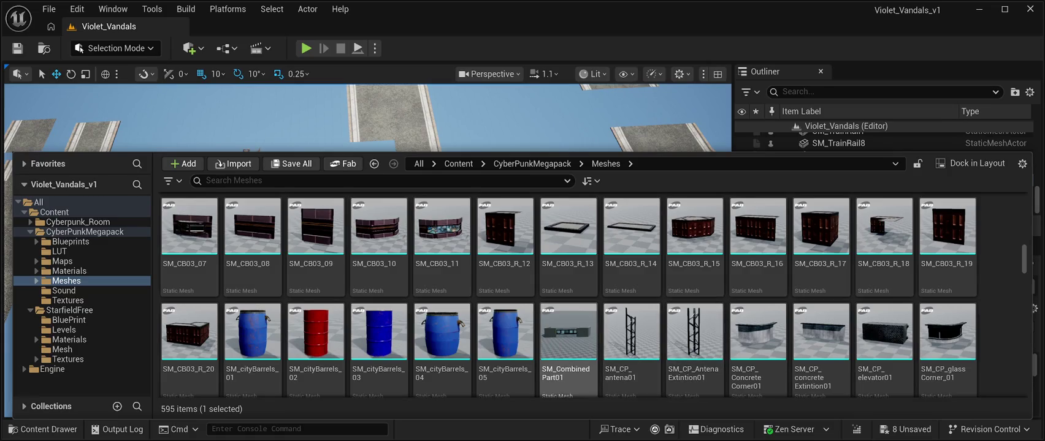
scroll(568, 331, up, 3)
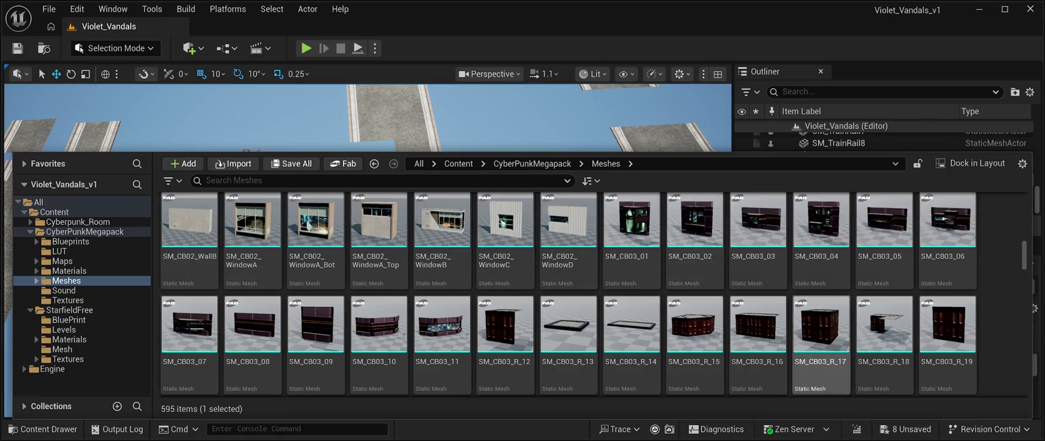
scroll(757, 344, up, 3)
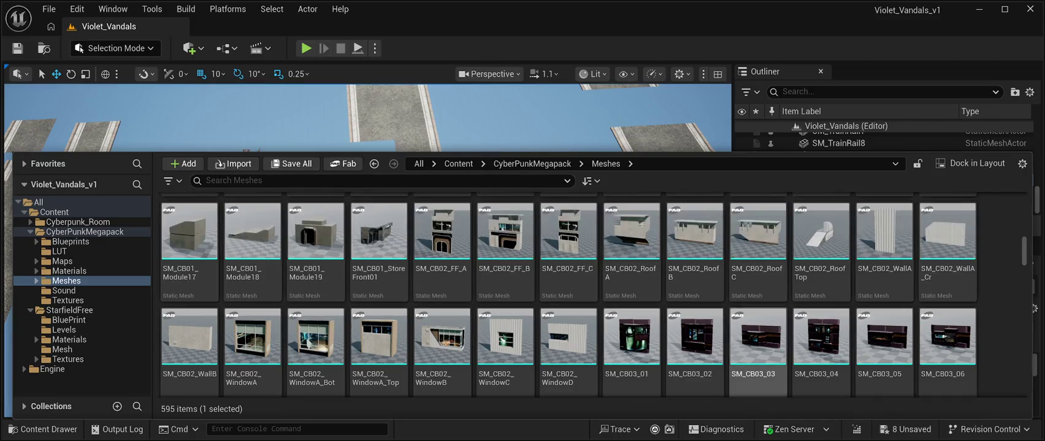
scroll(821, 306, up, 3)
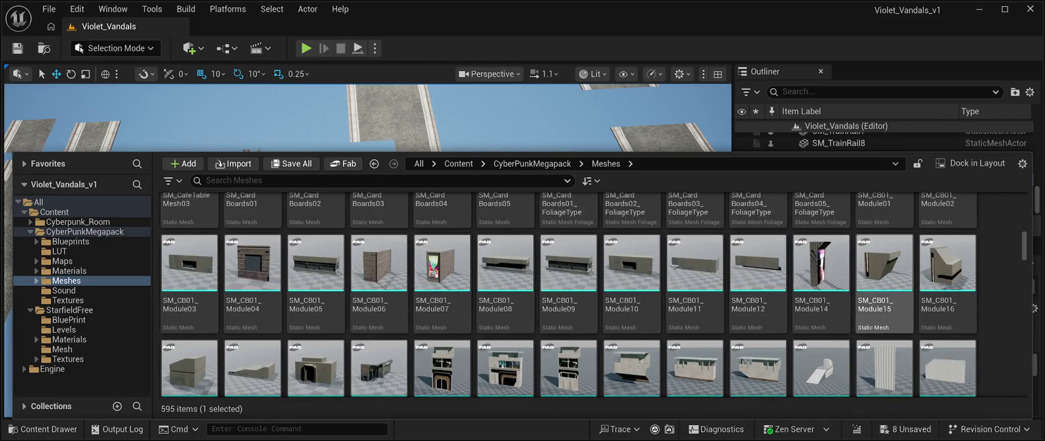
scroll(568, 294, up, 1)
scroll(631, 245, up, 2)
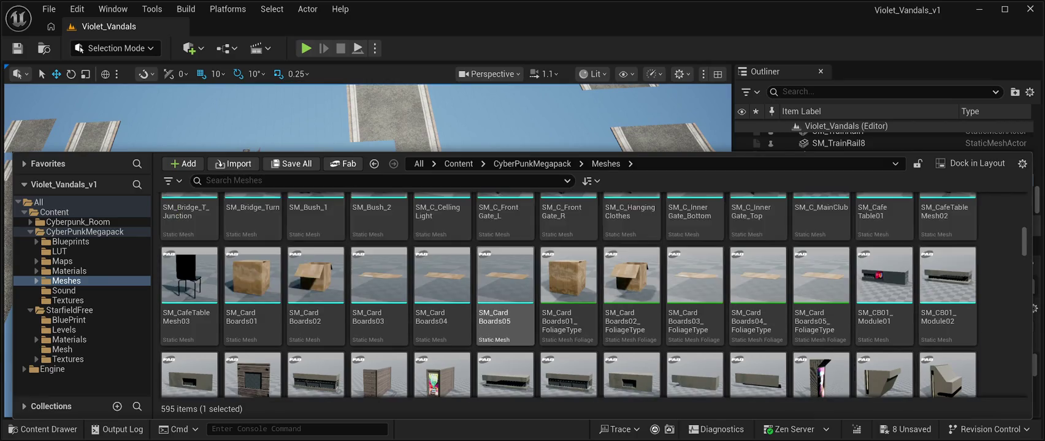
scroll(695, 294, up, 2)
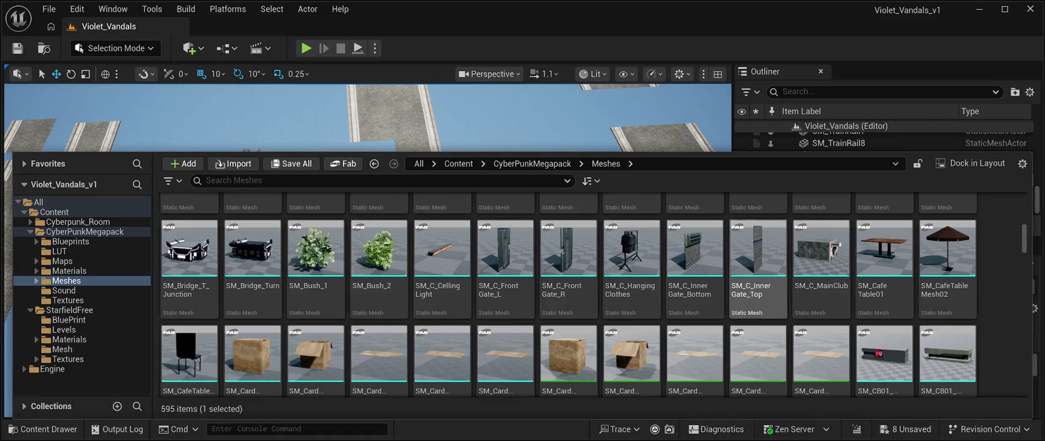
scroll(758, 270, up, 3)
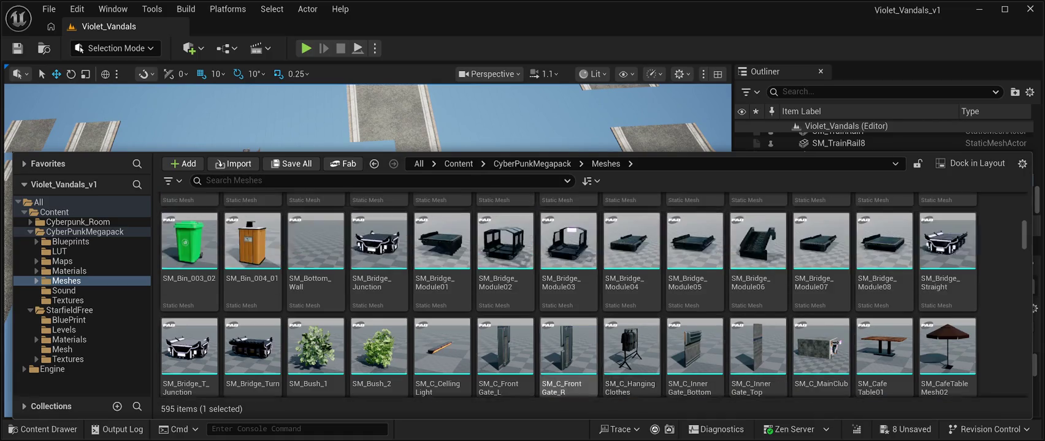
scroll(758, 270, up, 7)
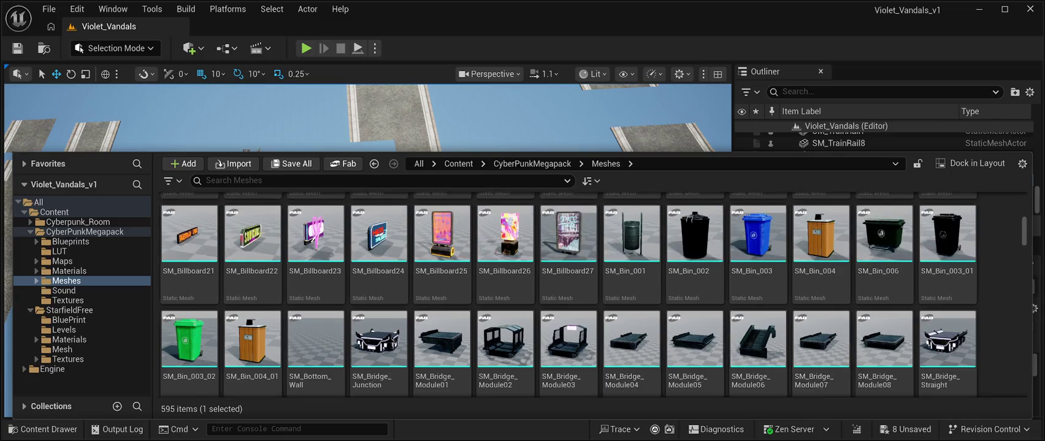
scroll(758, 300, up, 5)
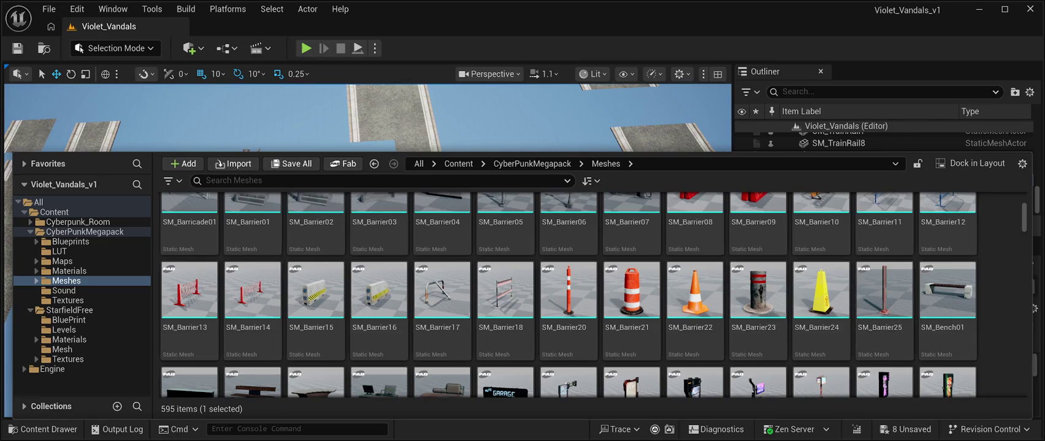
scroll(883, 307, up, 2)
scroll(883, 288, up, 1)
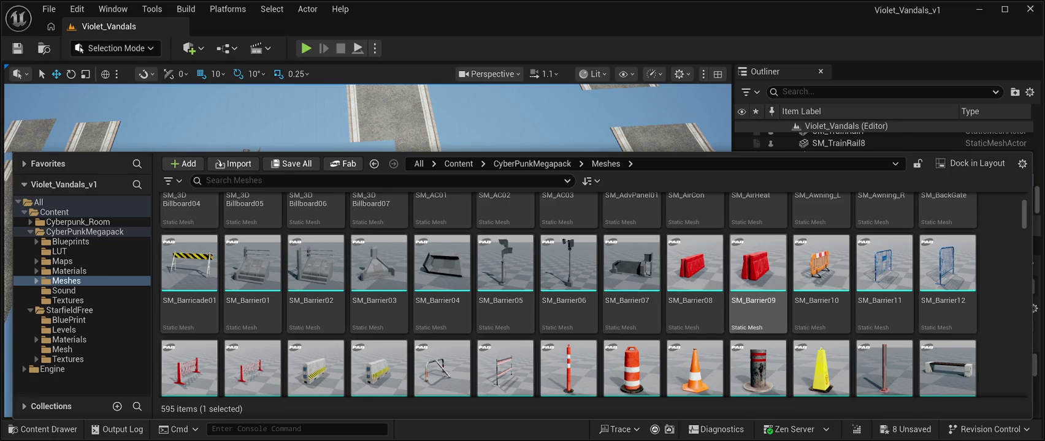
scroll(757, 282, up, 5)
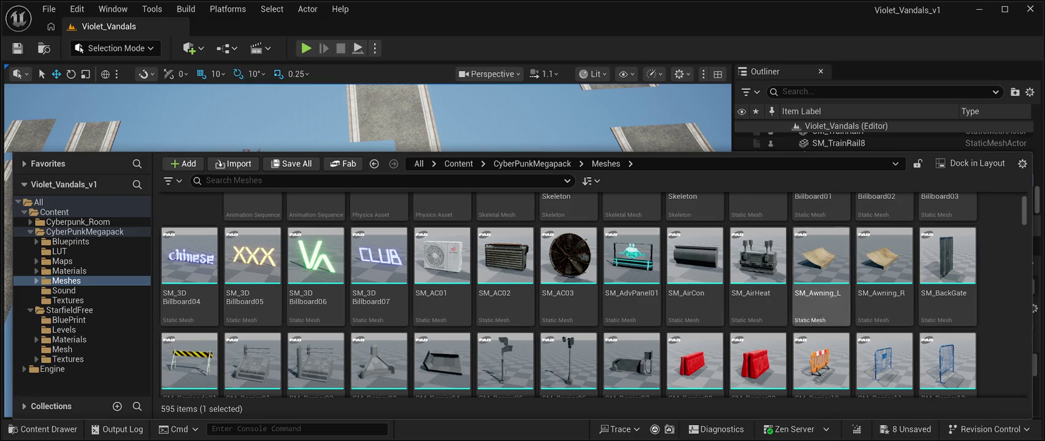
scroll(631, 295, down, 2)
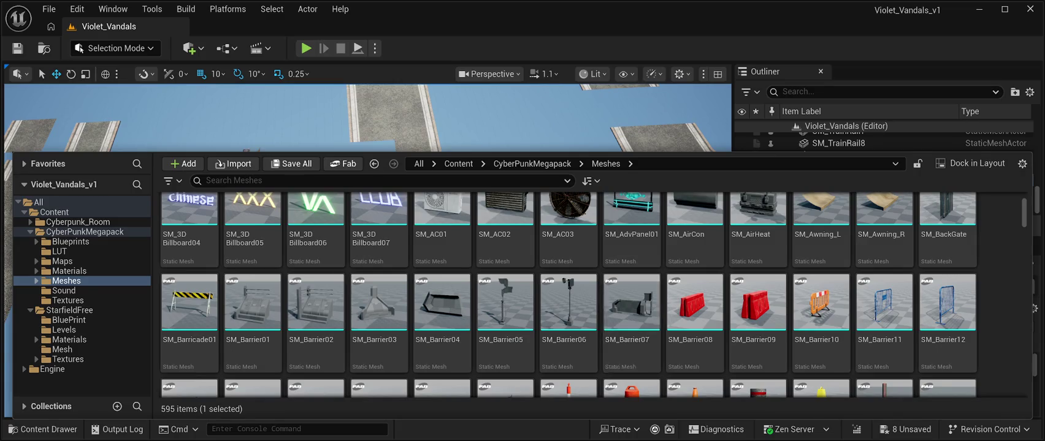
scroll(631, 313, down, 3)
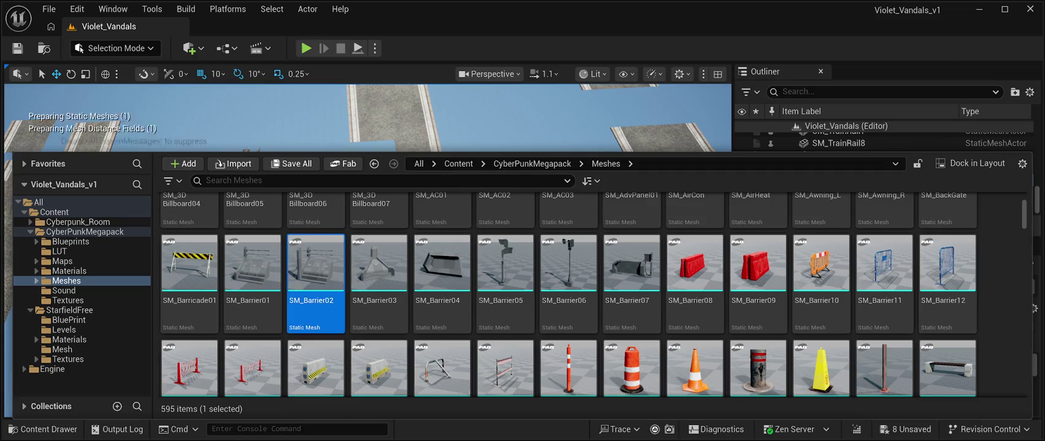
Step: Drop an SM_Barrier02 mesh into the level and frame it in view
mouse_move(315, 264)
mouse_down()
mouse_move(306, 122)
mouse_move(279, 163)
mouse_move(291, 224)
mouse_move(291, 206)
mouse_up()
drag(319, 239, 336, 211)
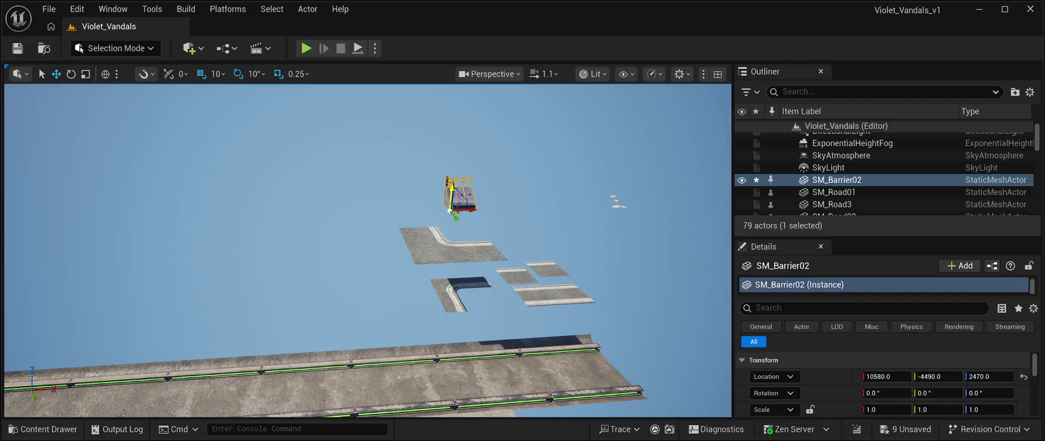
key(f)
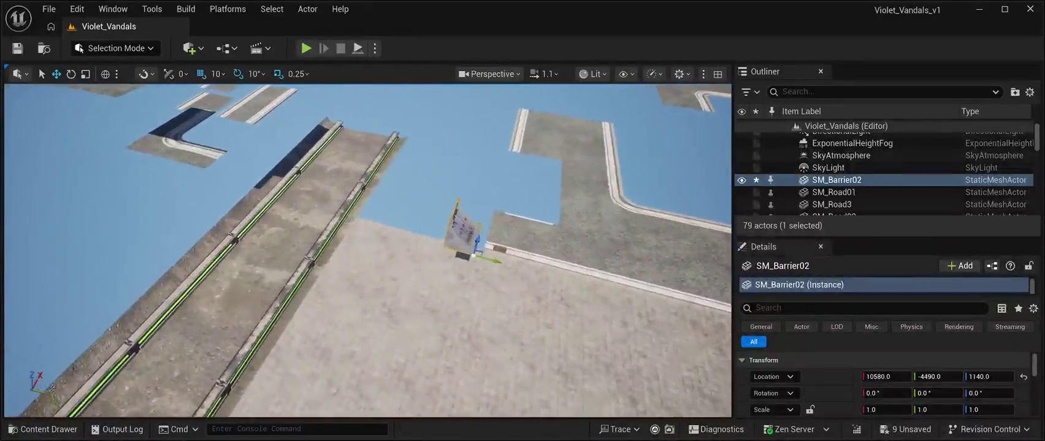
key(End)
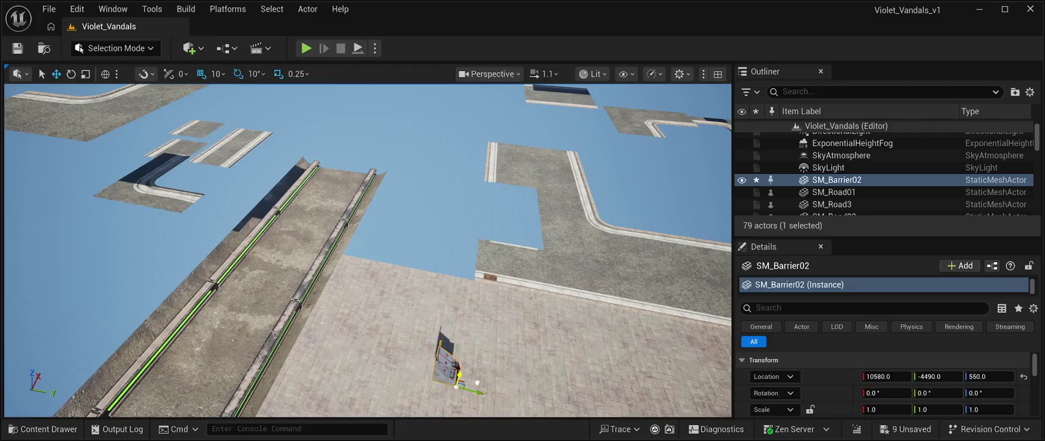
key(f)
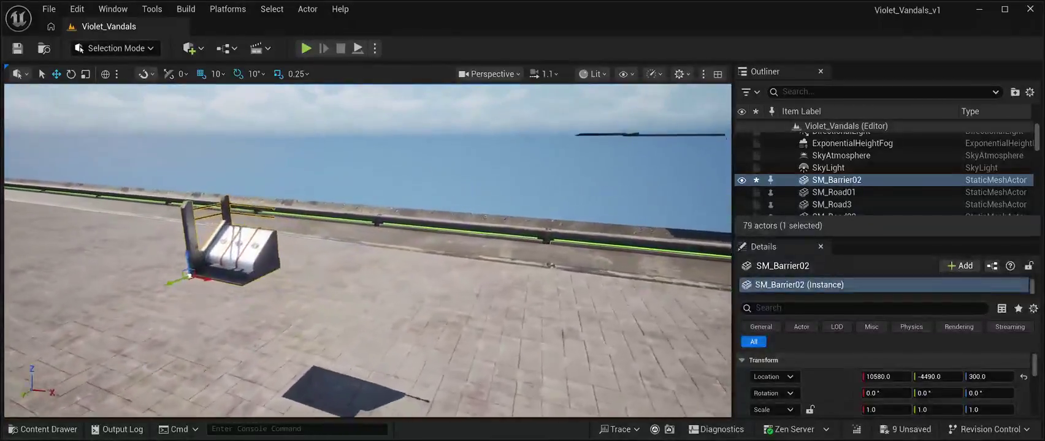
drag(368, 245, 294, 248)
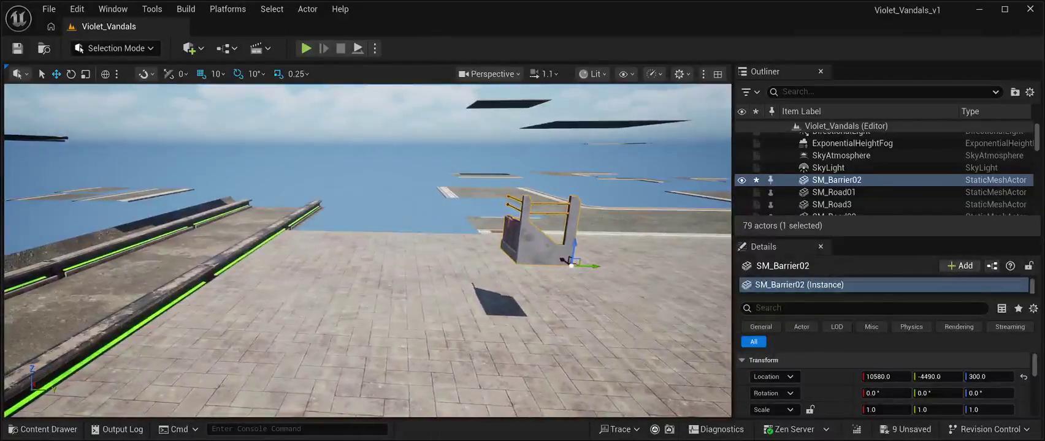
Step: Set the barrier on the rail-side sidewalk at 11480, -5060, 110, yawed 90°
drag(572, 265, 567, 329)
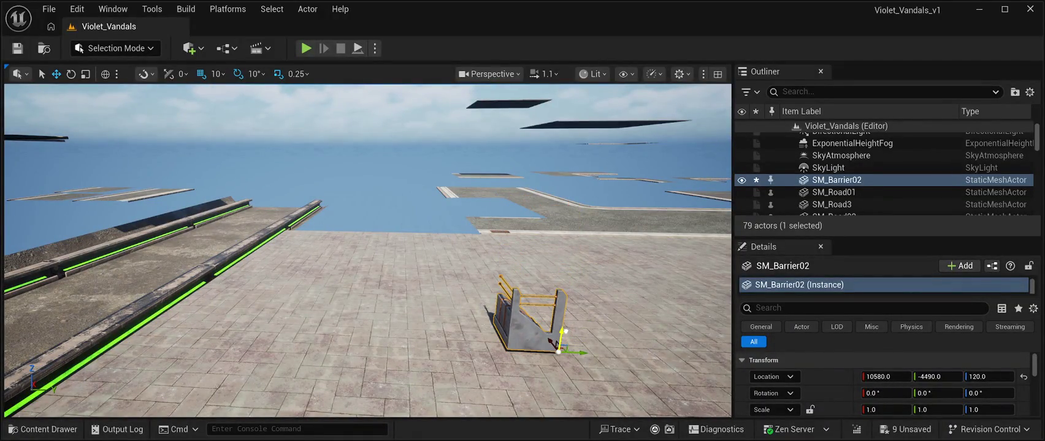
drag(572, 356, 308, 341)
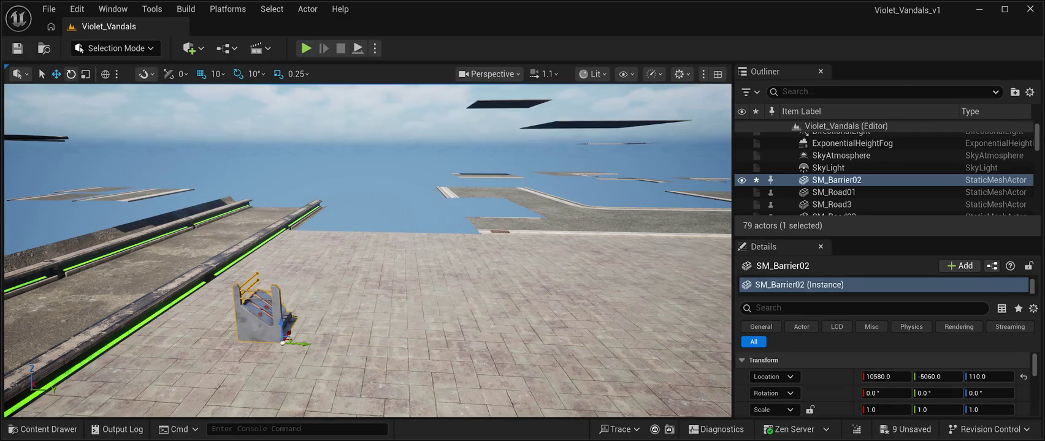
drag(294, 359, 325, 350)
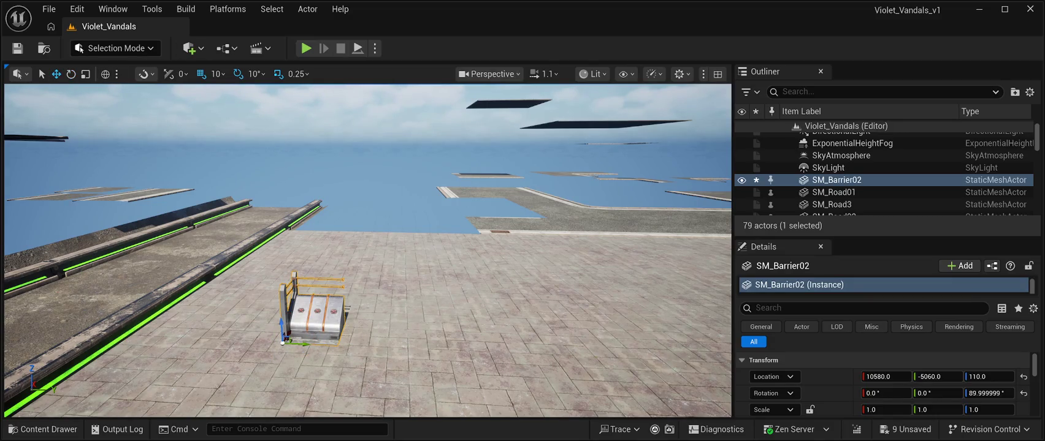
drag(287, 331, 342, 279)
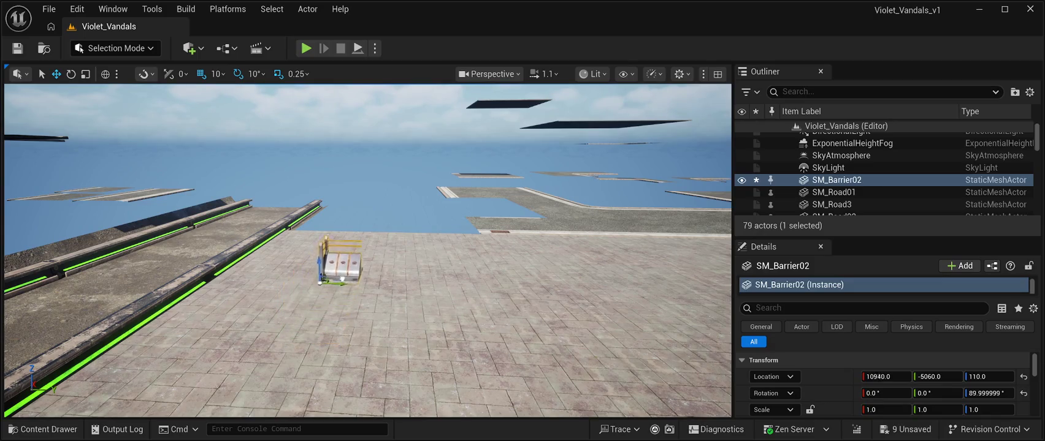
scroll(368, 252, up, 10)
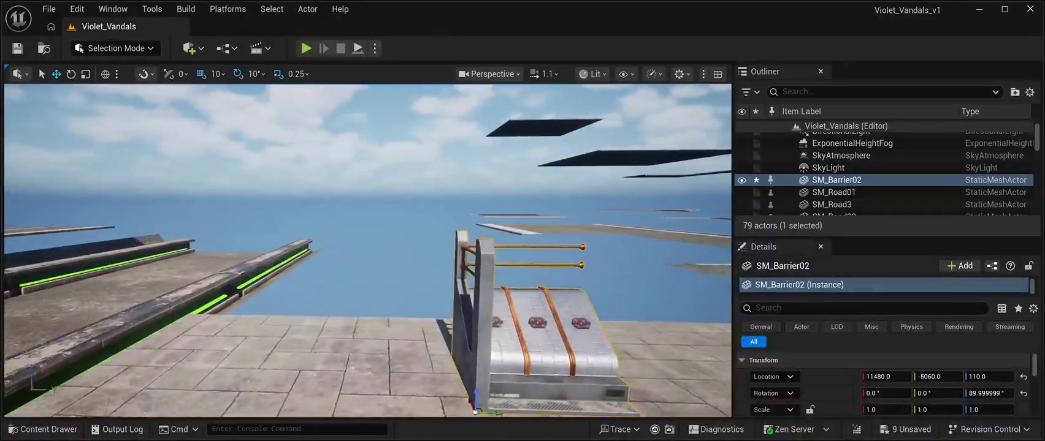
scroll(368, 251, down, 10)
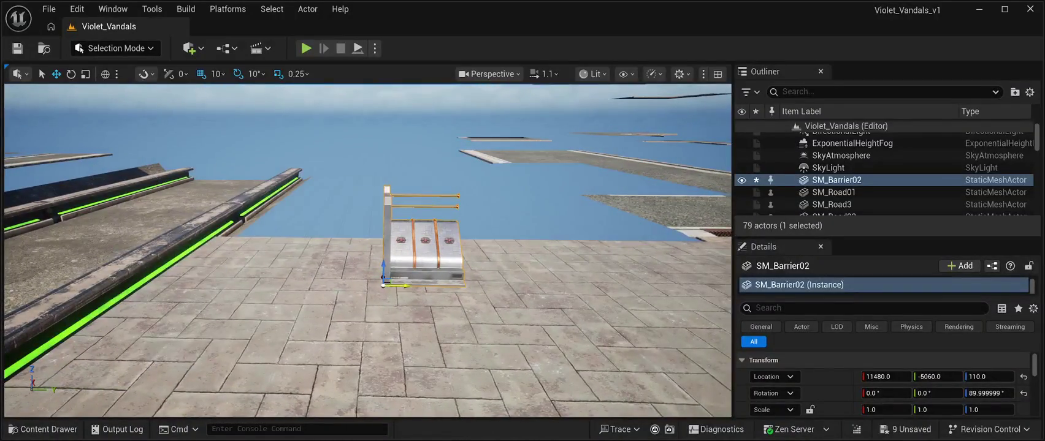
drag(401, 286, 167, 282)
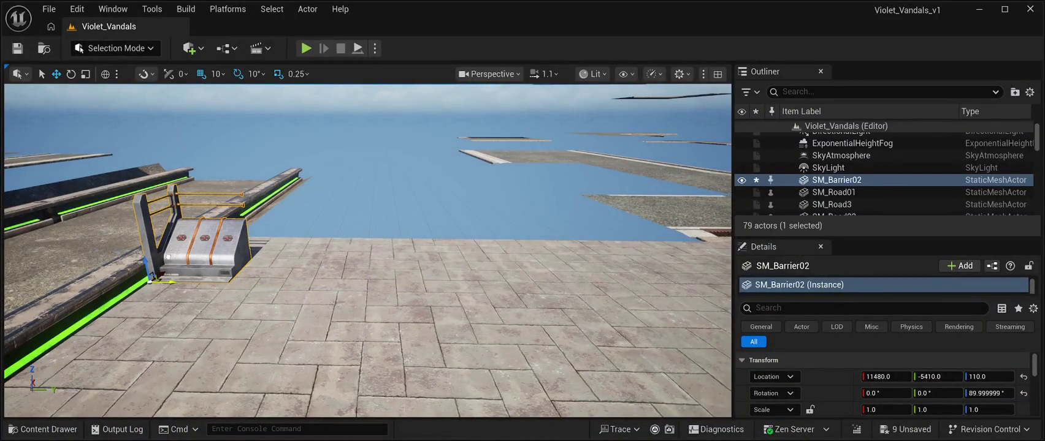